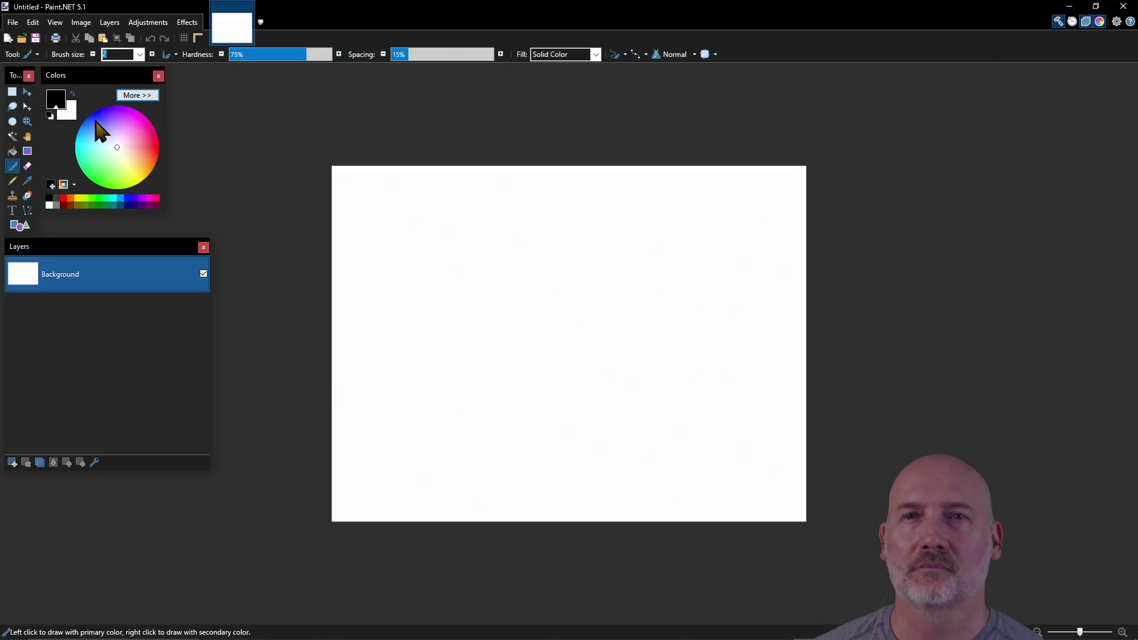
Toggle Paint.NET's colour panel to full view and back to compact.
click(146, 96)
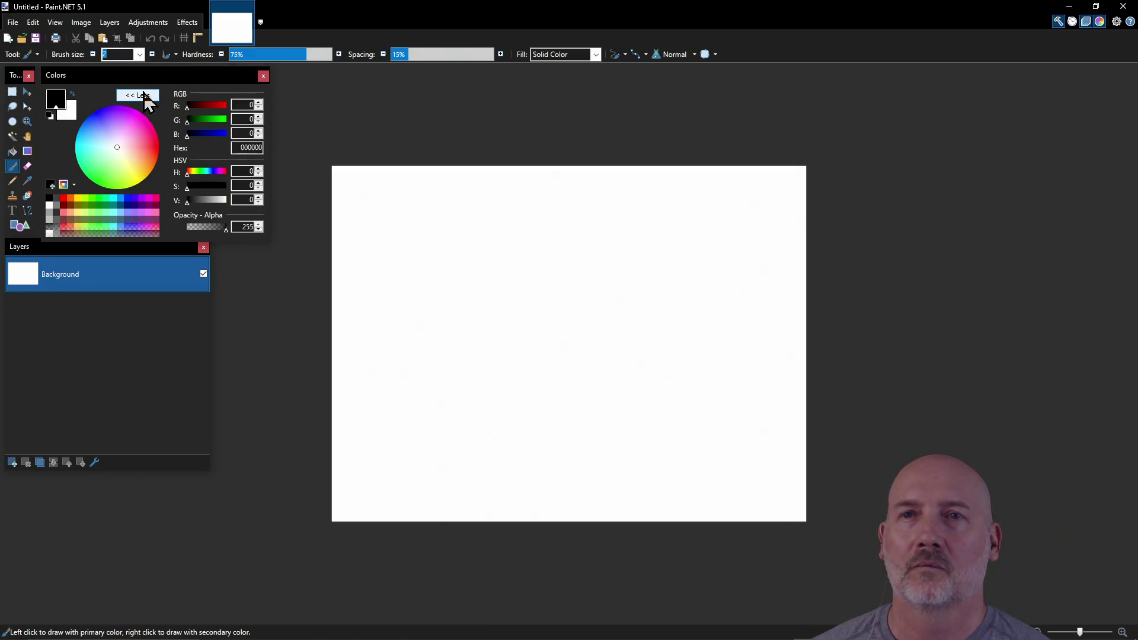
click(144, 95)
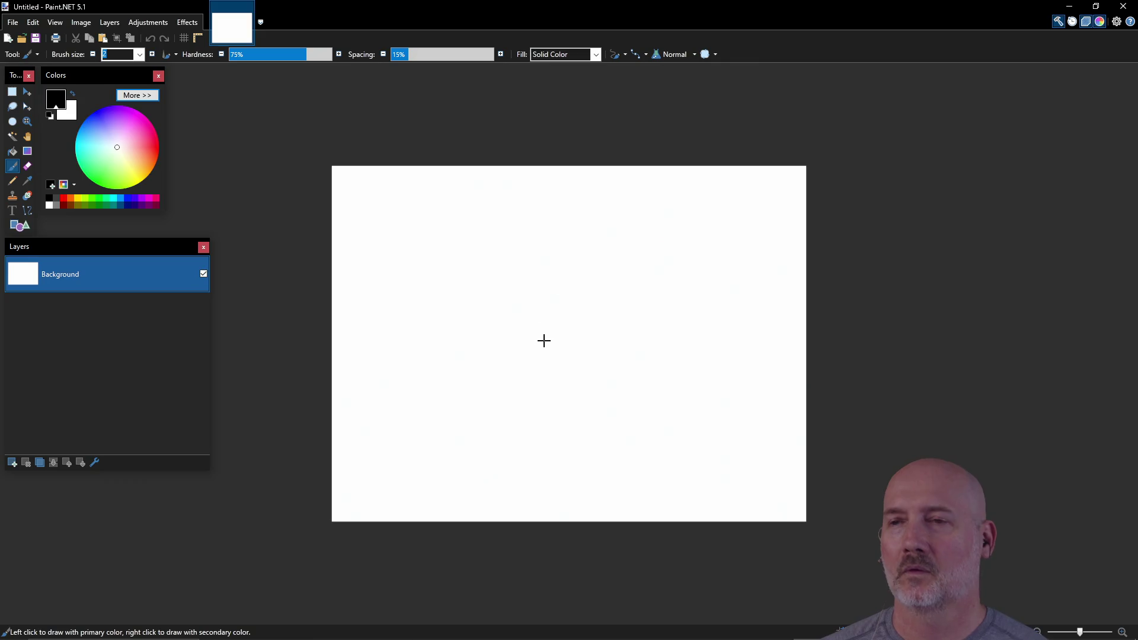
scroll(550, 355, up, 1)
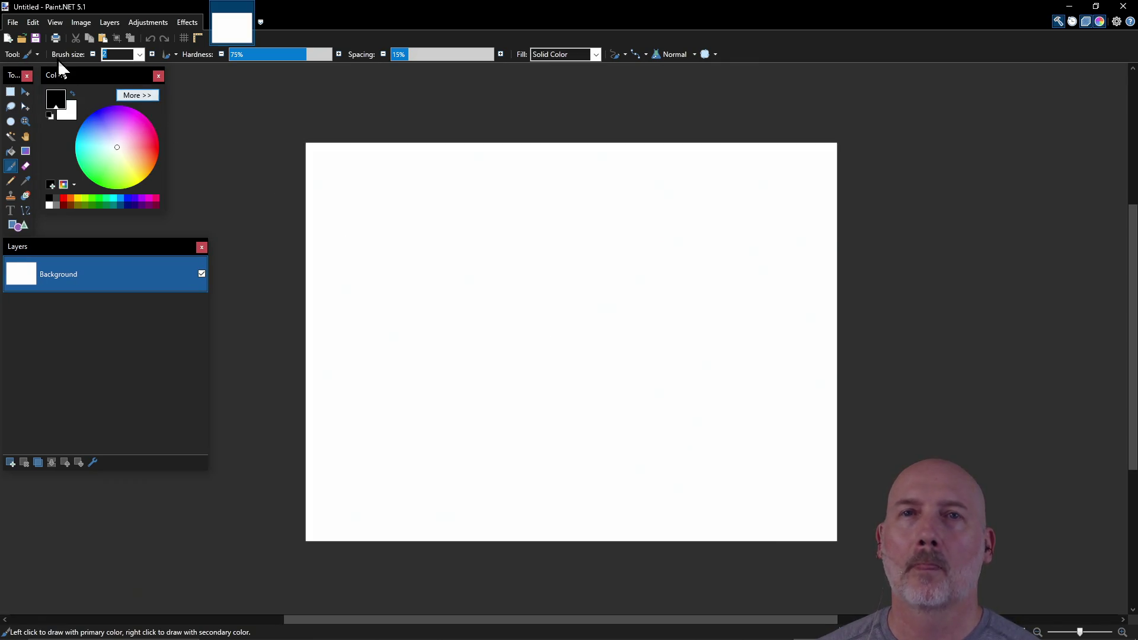
Browse the Open file dialog and cancel it without opening anything.
click(13, 22)
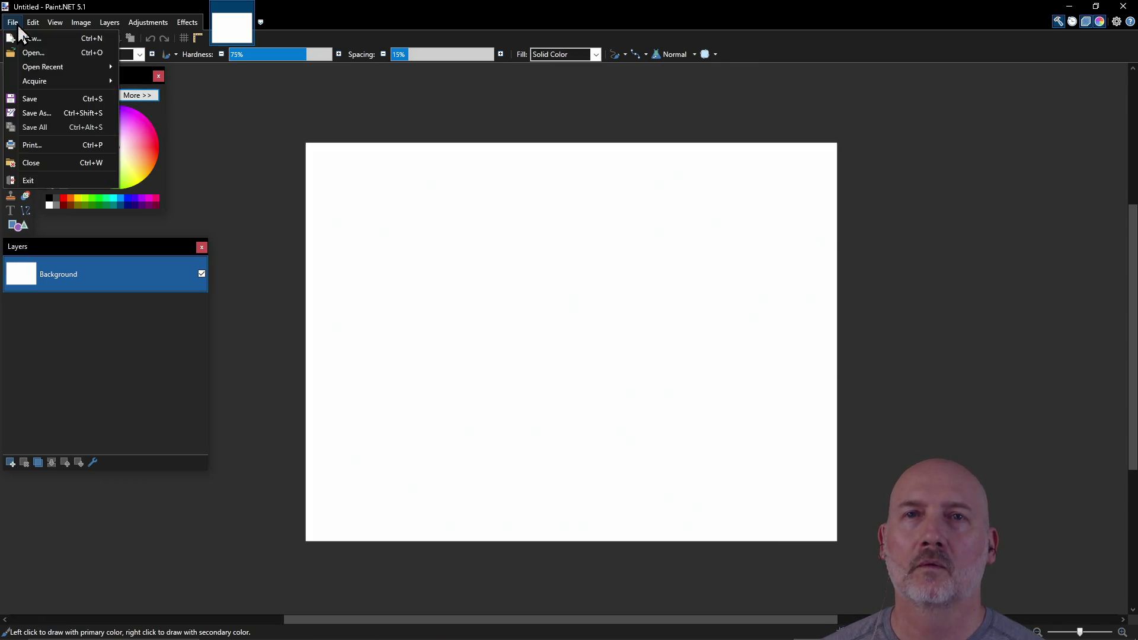
click(56, 56)
scroll(364, 300, down, 3)
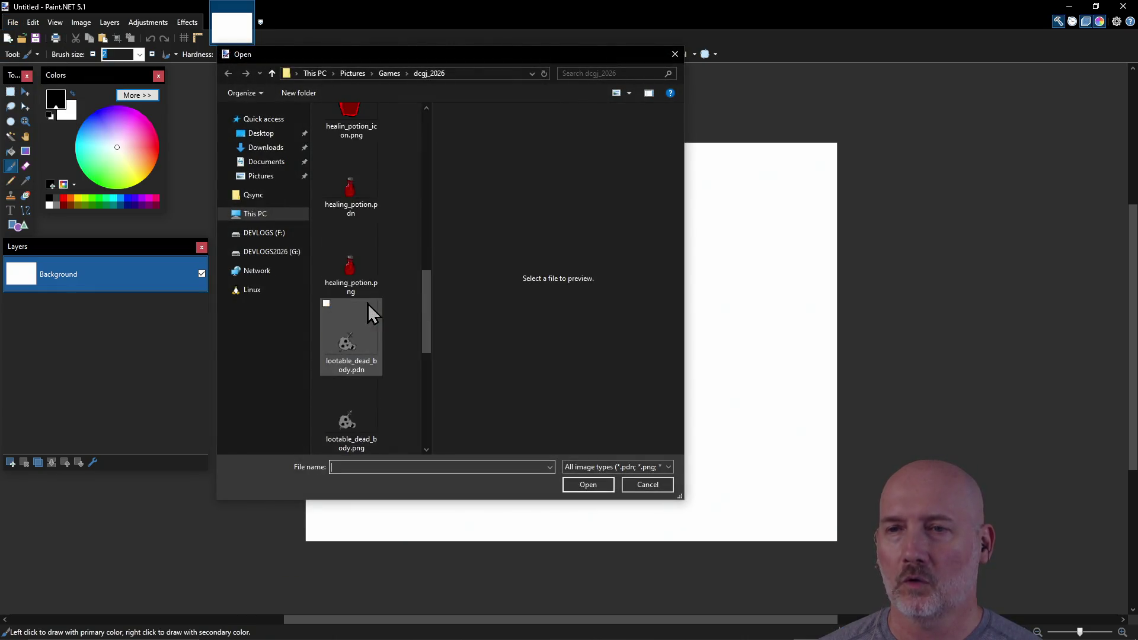
scroll(367, 304, down, 5)
mouse_move(427, 418)
mouse_down()
mouse_move(415, 126)
mouse_move(432, 446)
mouse_up()
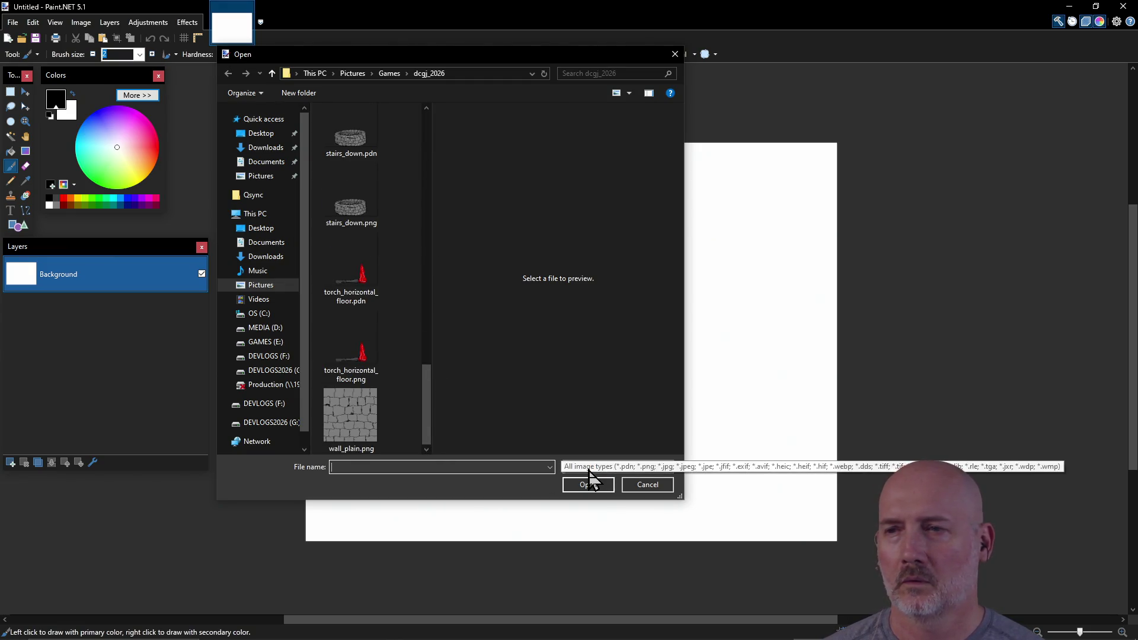
click(658, 486)
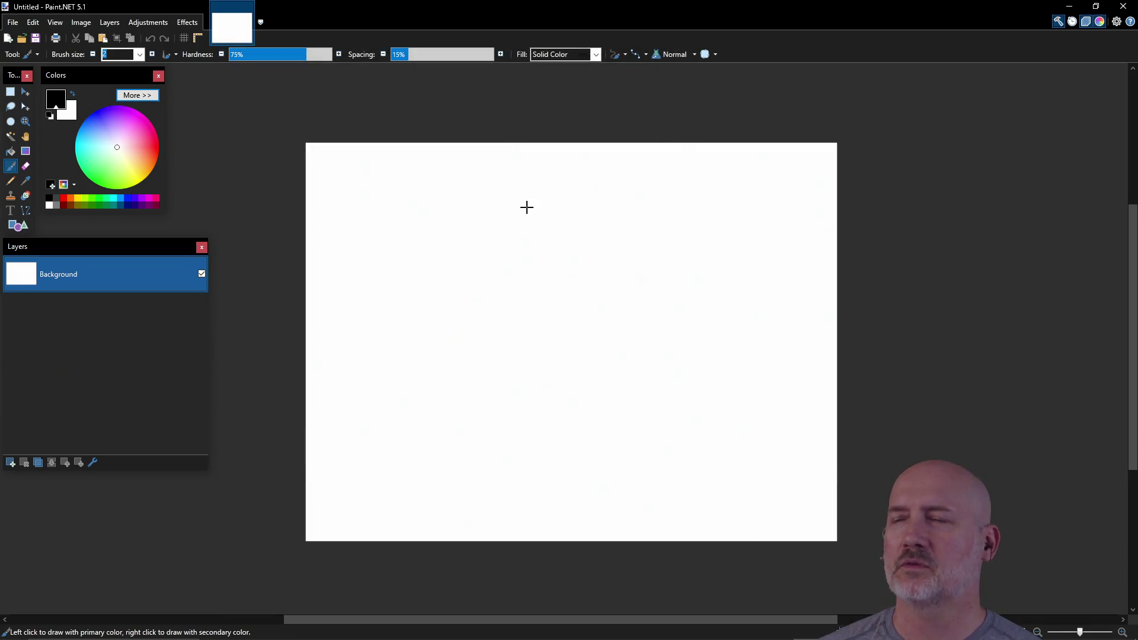
In PowerShell, run start on the Pictures\Game Screenshots folder.
key(alt+Tab)
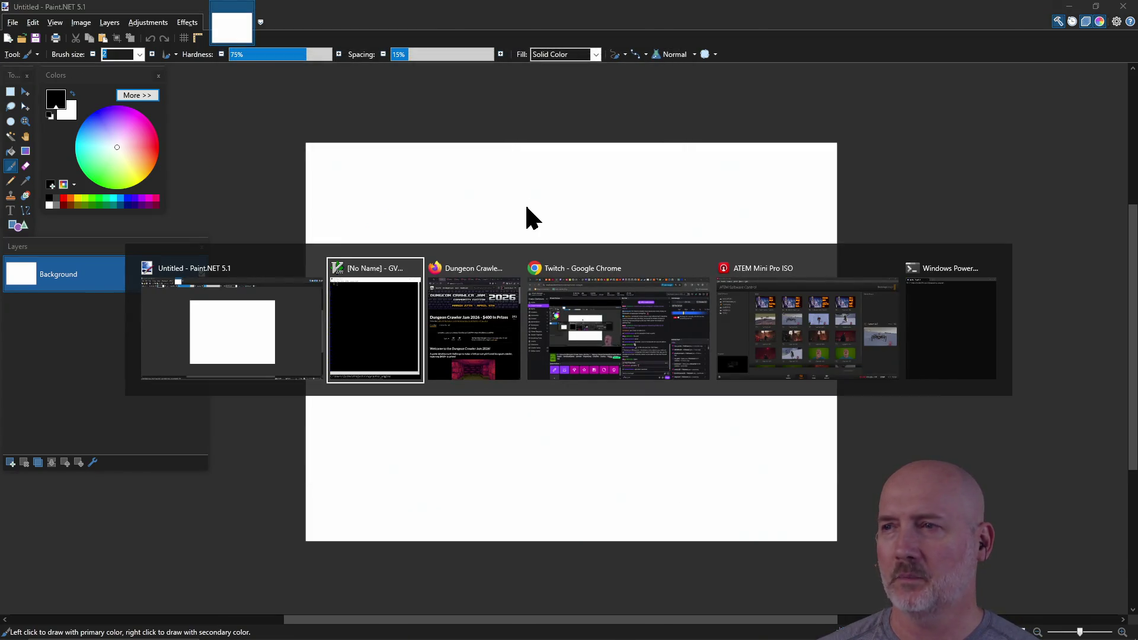
key(alt+Tab)
key(Escape)
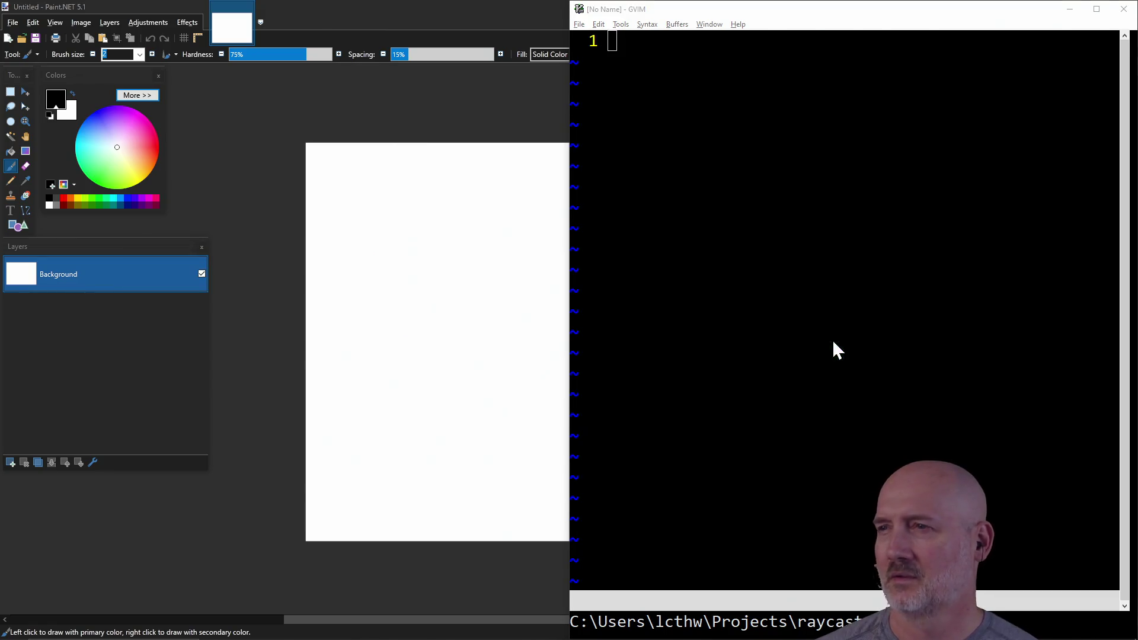
key(alt+Tab)
key(alt+Tab)
key(alt+Tab)
key(alt+Tab)
key(alt+Tab)
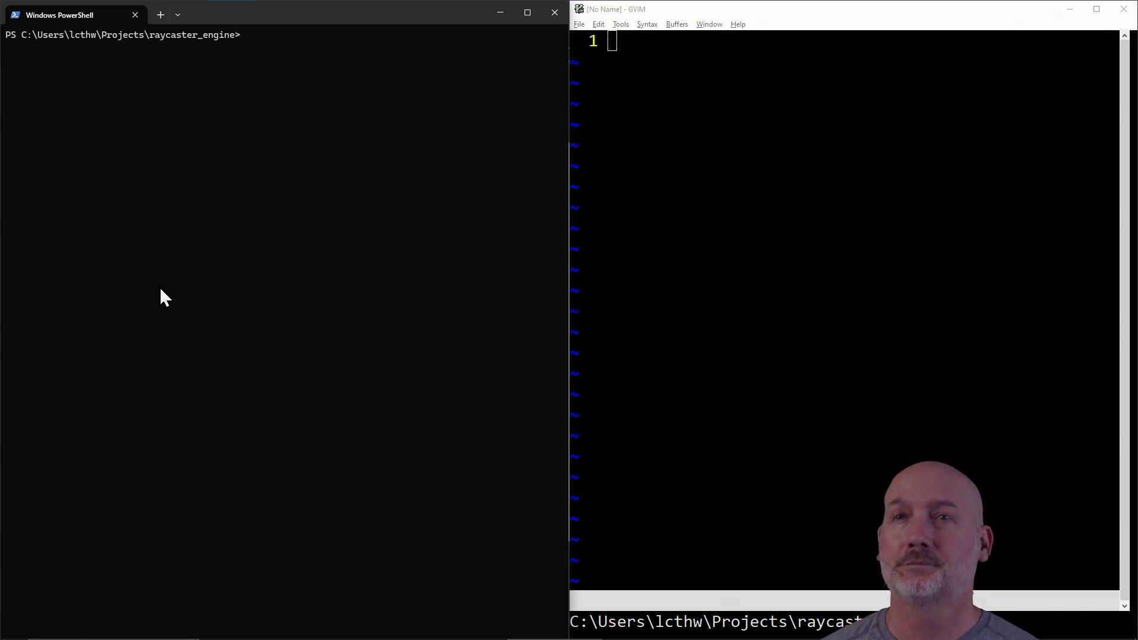
text(tart )
text(/Pi)
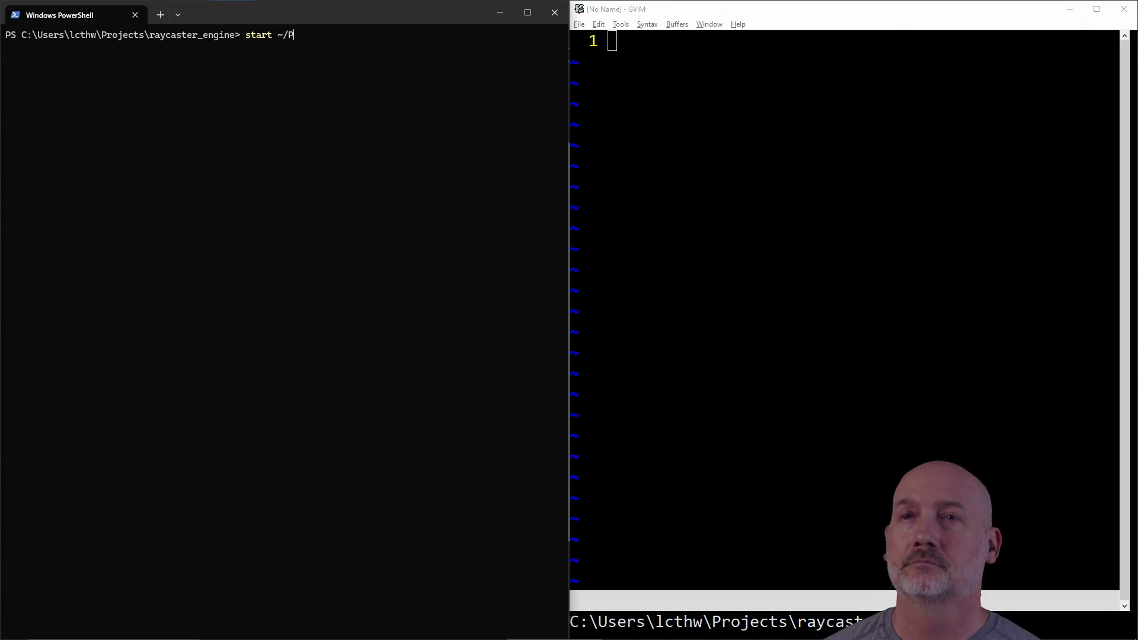
key(Tab)
key(Tab)
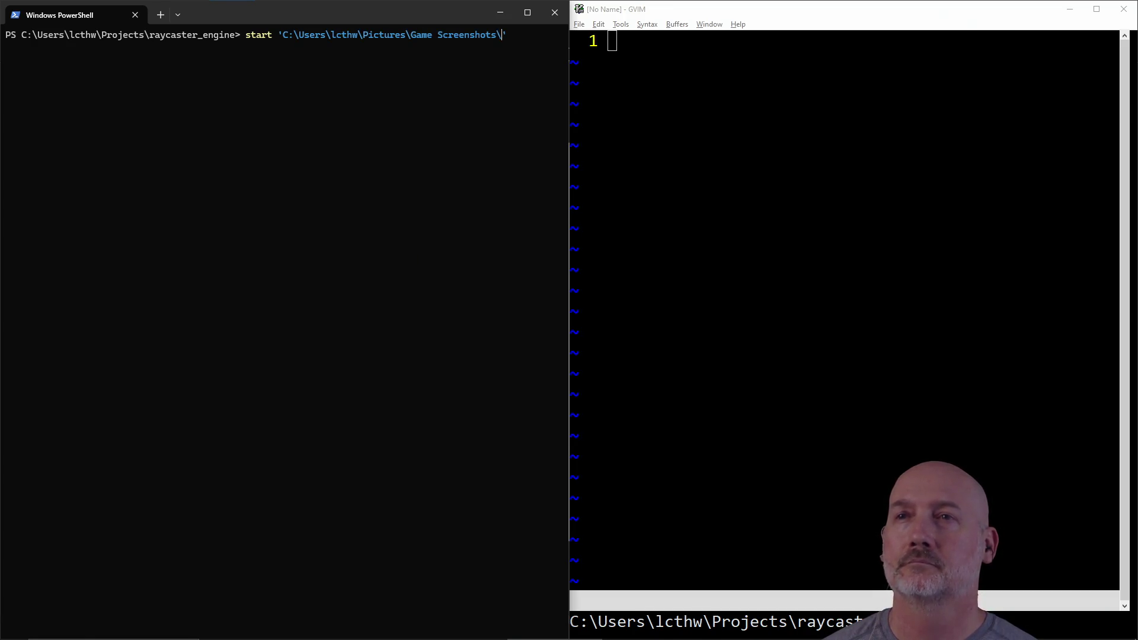
key(Return)
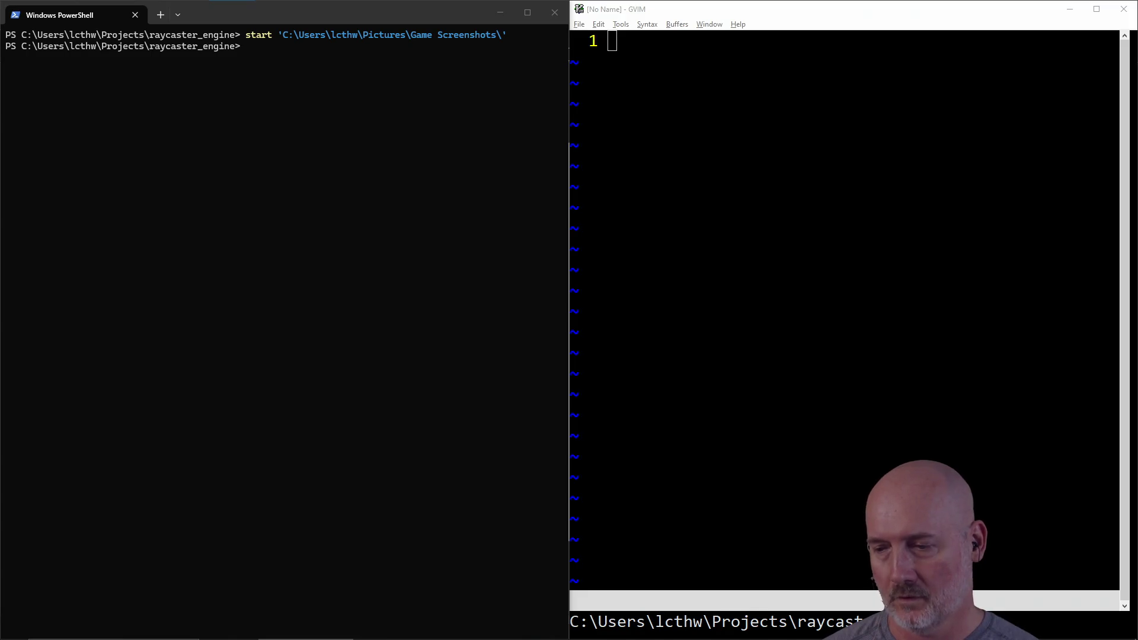
Edit the previous command to run start on the Pictures\Games folder.
key(alt+Tab)
key(Up)
key(BackSpace)
key(BackSpace)
key(BackSpace)
key(Tab)
key(Tab)
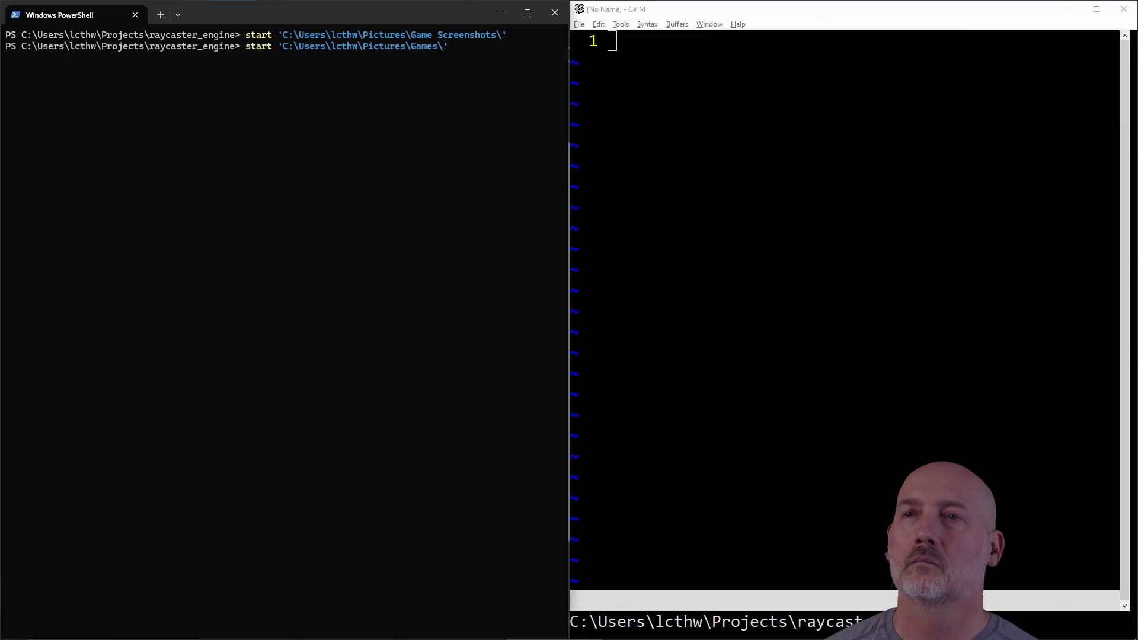
key(Return)
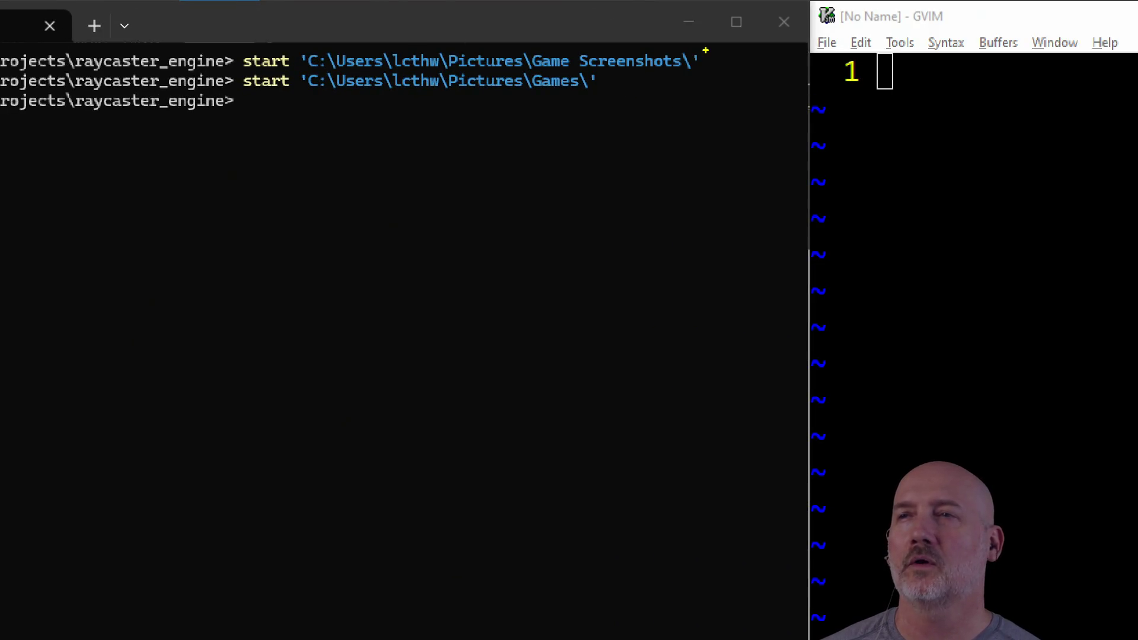
Delete spider_bot.ase from the dcgj_2026 folder and close that Explorer window.
drag(700, 65, 908, 65)
drag(585, 88, 781, 224)
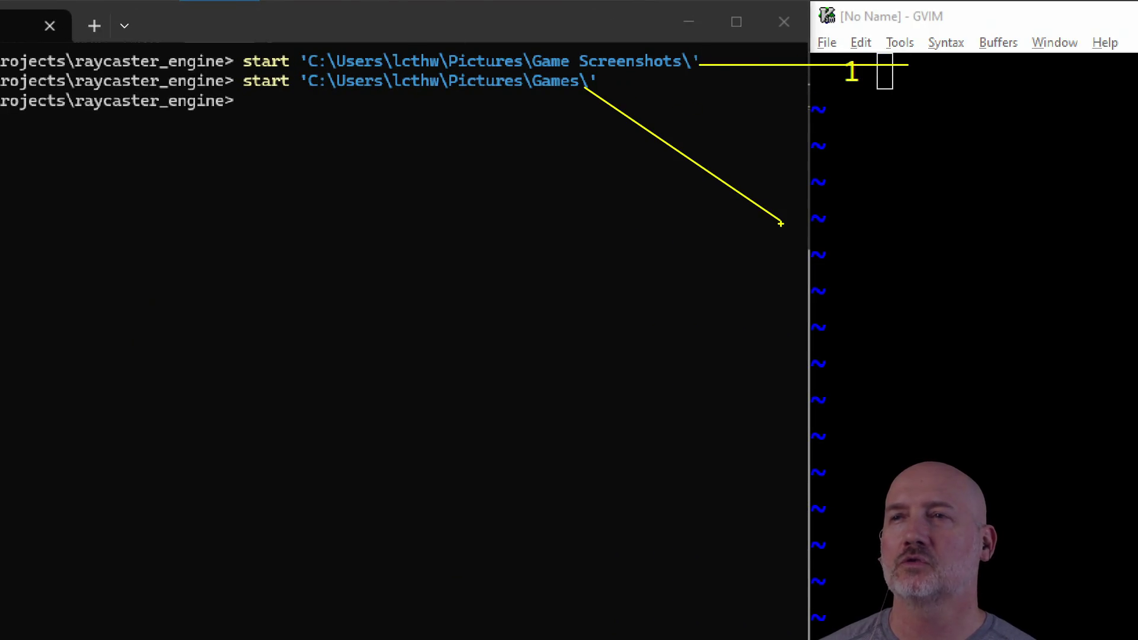
drag(569, 98, 322, 178)
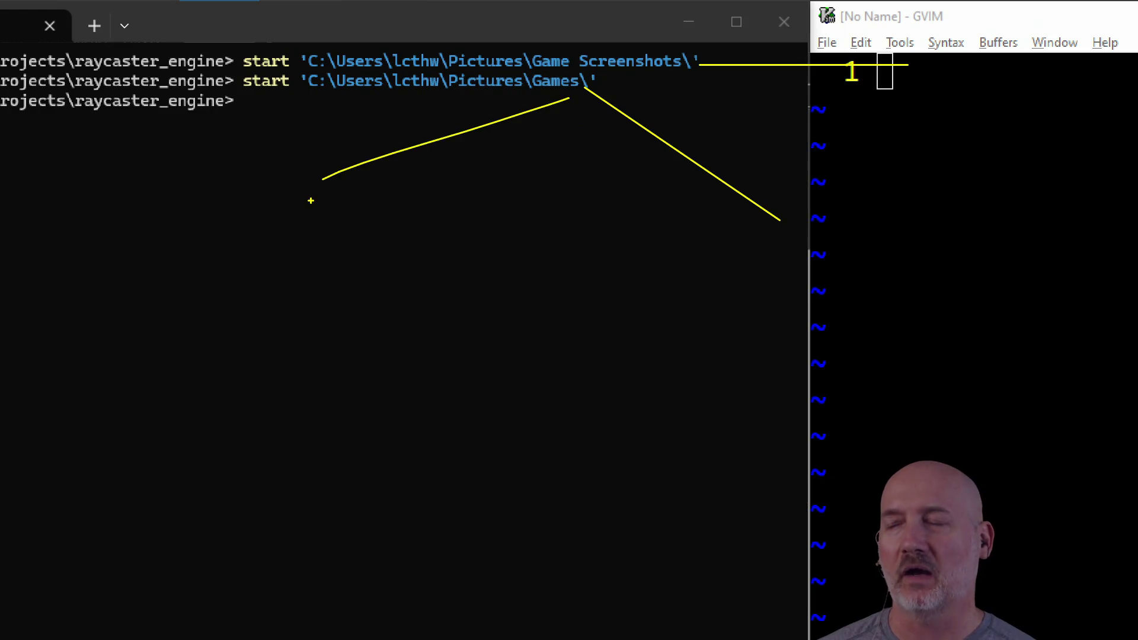
key(Escape)
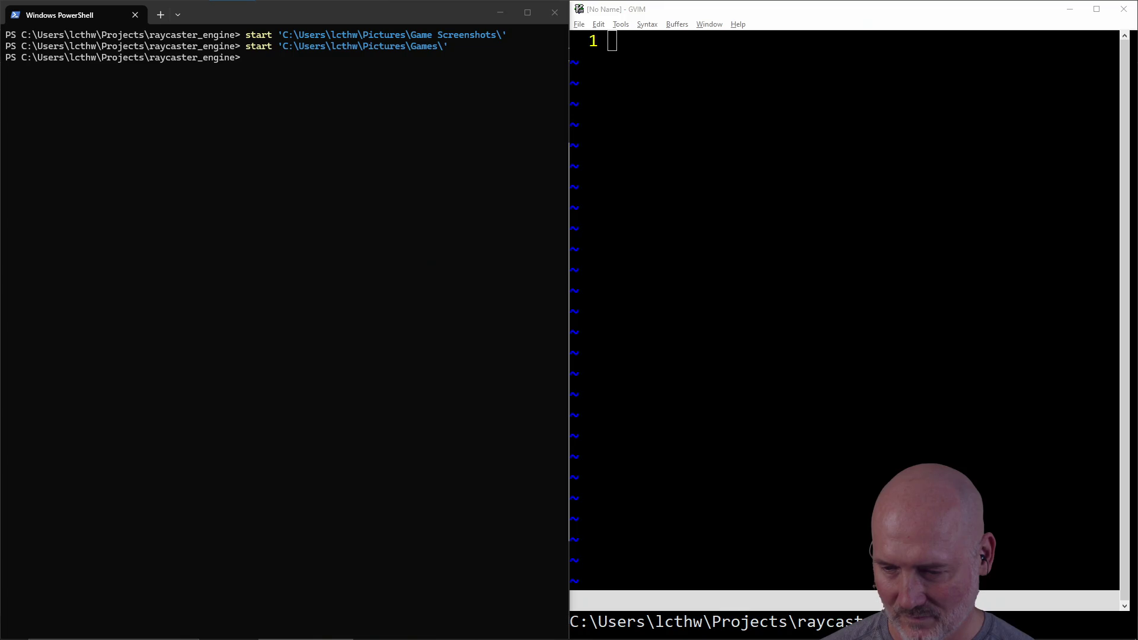
mouse_move(976, 59)
mouse_down()
mouse_move(720, 40)
mouse_move(658, 56)
mouse_up()
right_click(563, 297)
click(393, 541)
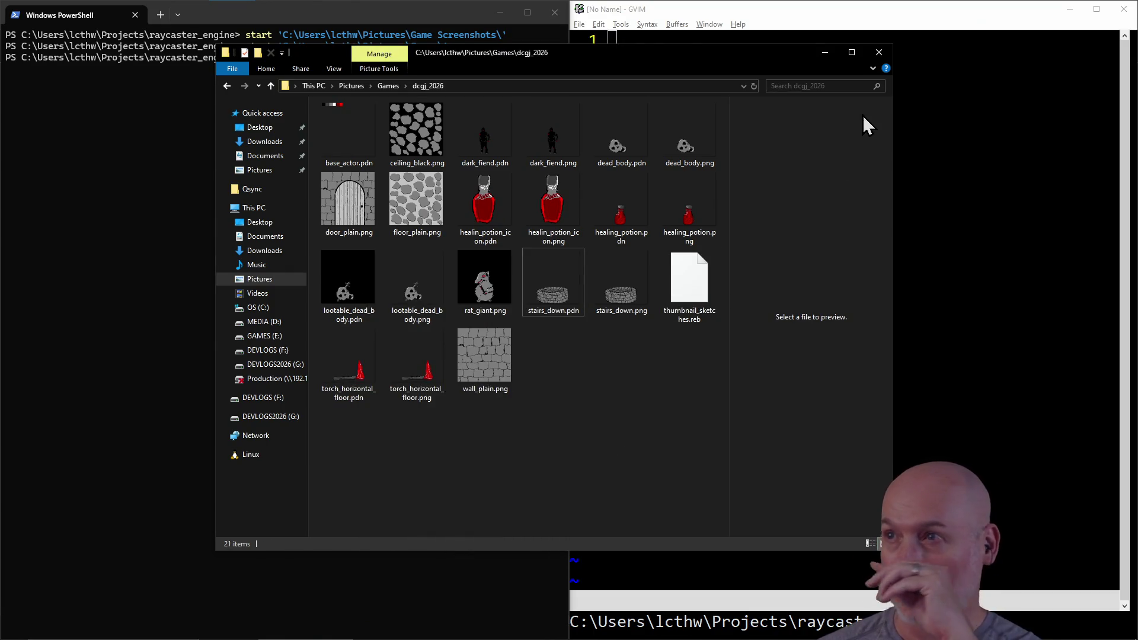
click(883, 51)
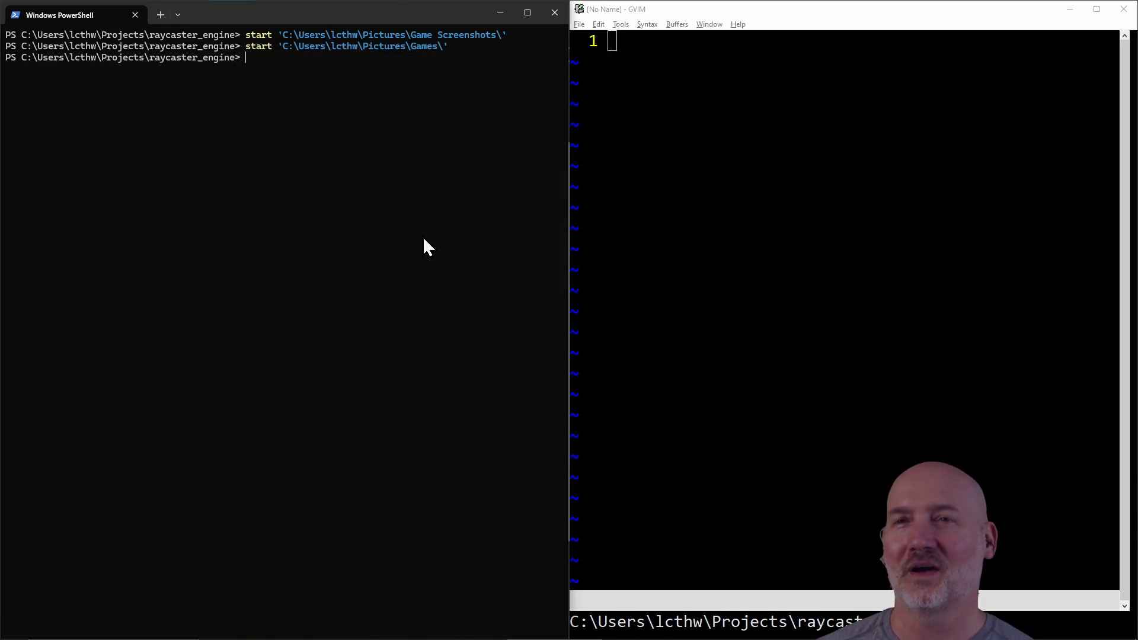
Clear the PowerShell terminal with clear, then return to Paint.NET.
text(clear)
key(Return)
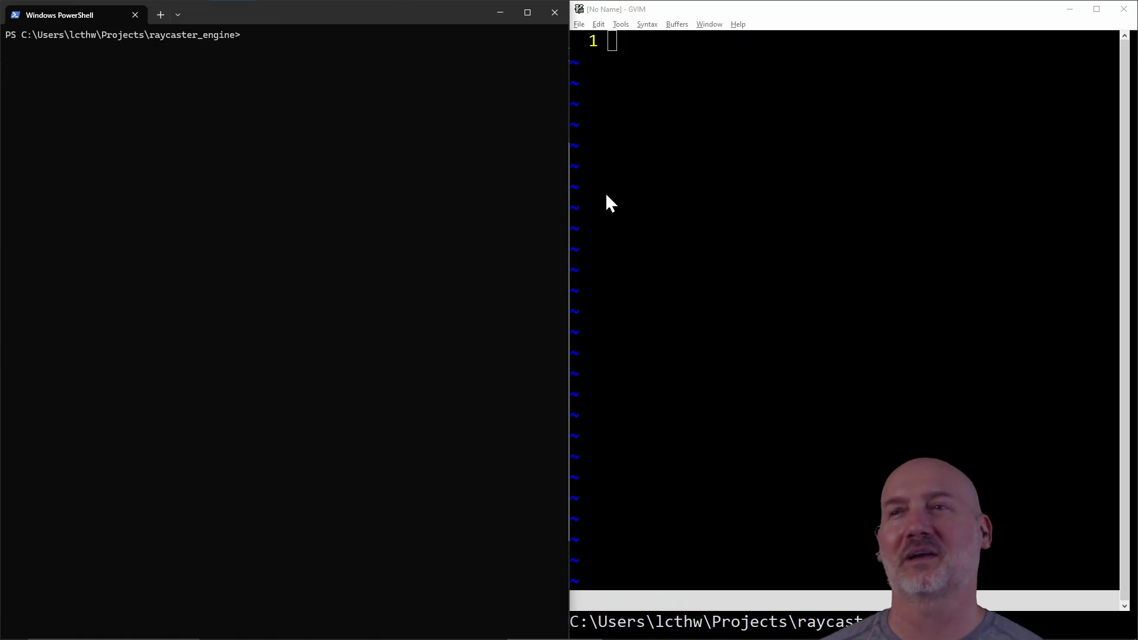
click(606, 193)
key(alt+Tab)
key(alt+Tab)
key(alt+Tab)
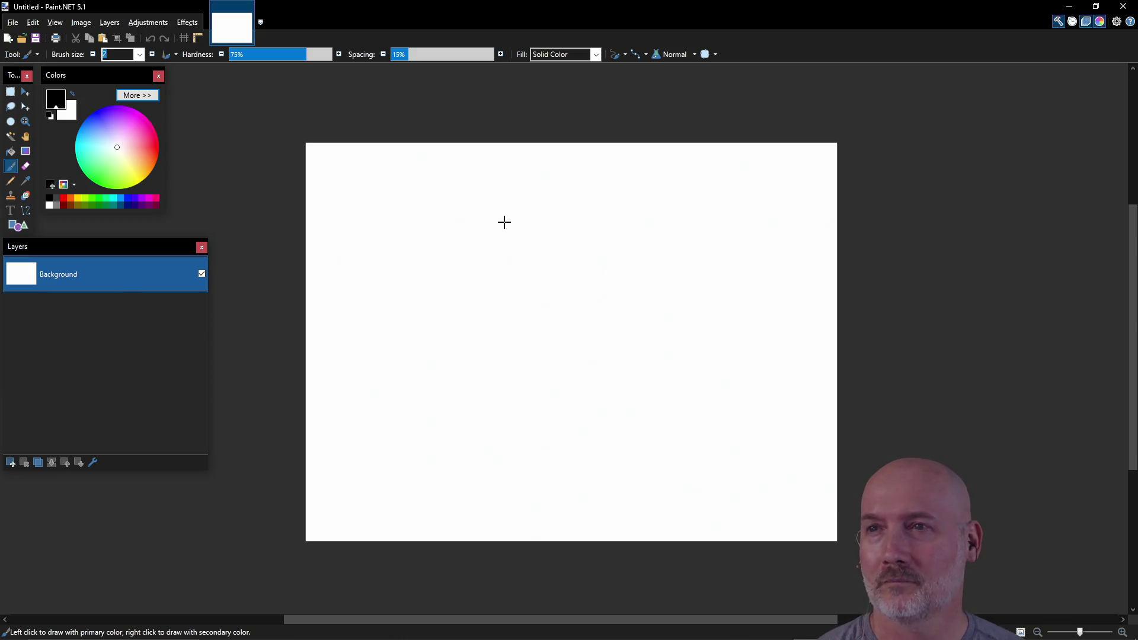
Scribble a test stroke, then select all and delete it to leave a transparent canvas.
mouse_move(460, 261)
mouse_down()
mouse_move(506, 318)
mouse_move(592, 381)
mouse_move(590, 297)
mouse_up()
key(ctrl+a)
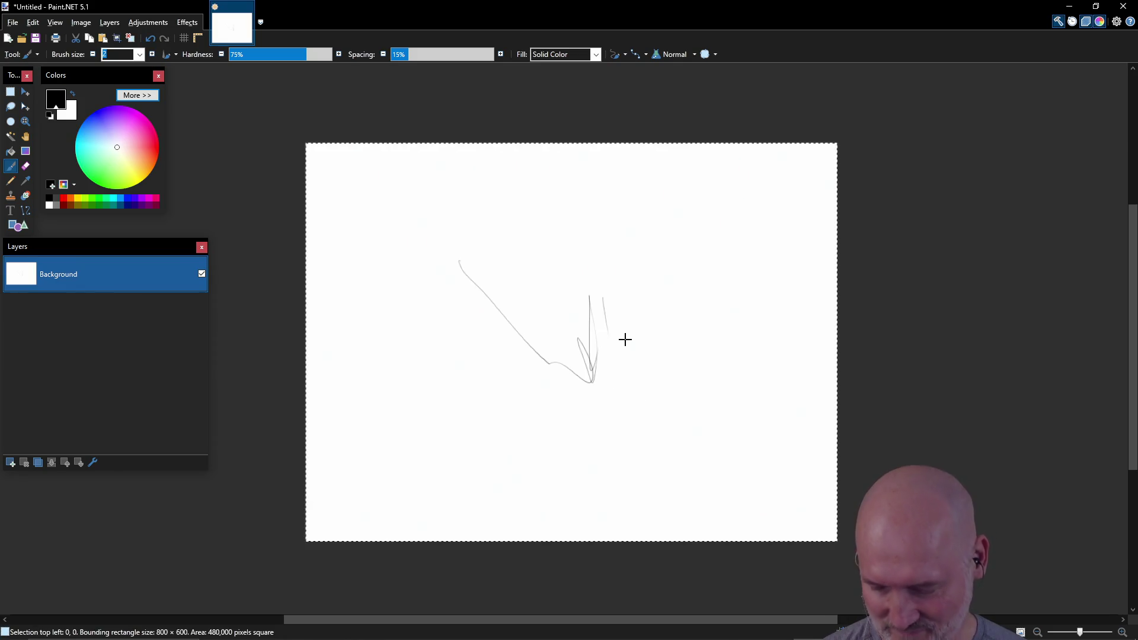
key(Delete)
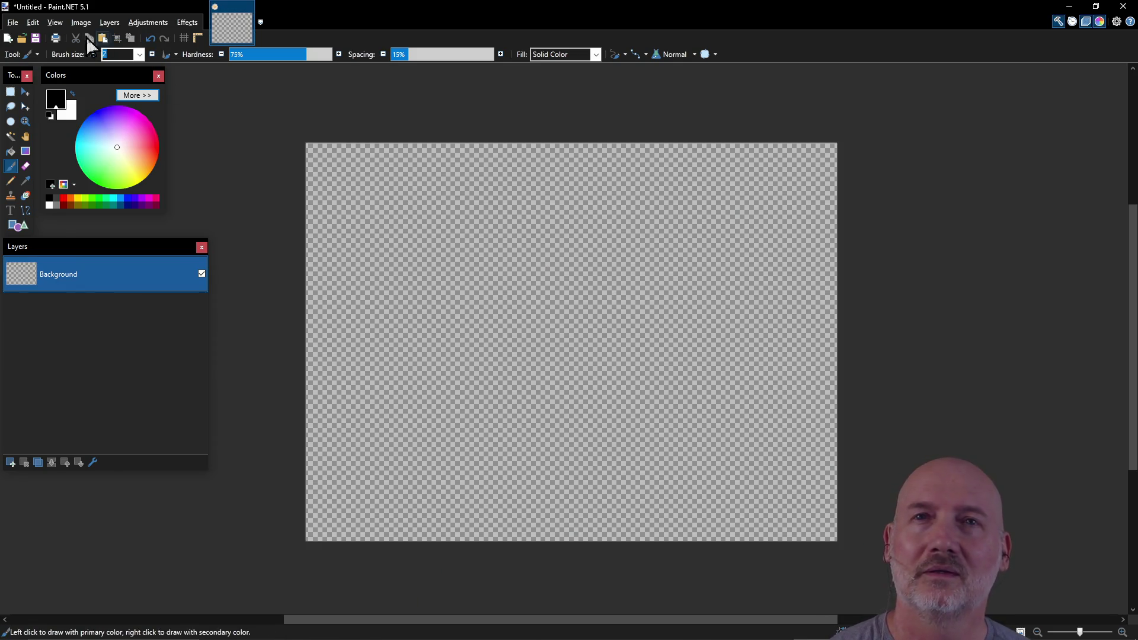
click(12, 23)
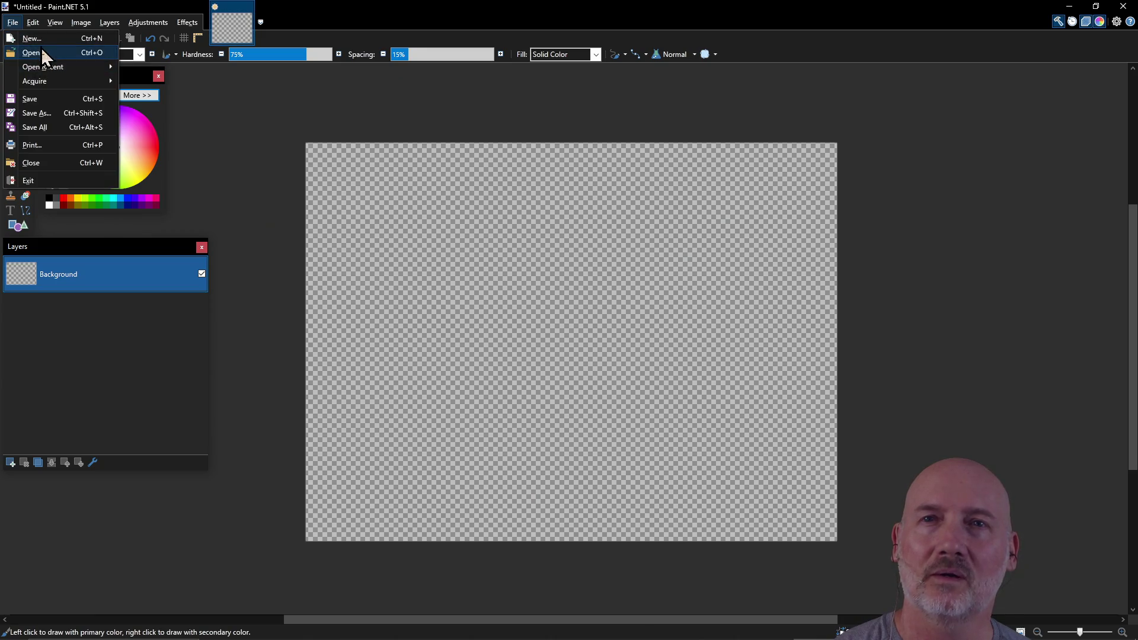
Open base_actor.pdn and make its Palette layer the active layer.
click(33, 53)
click(369, 137)
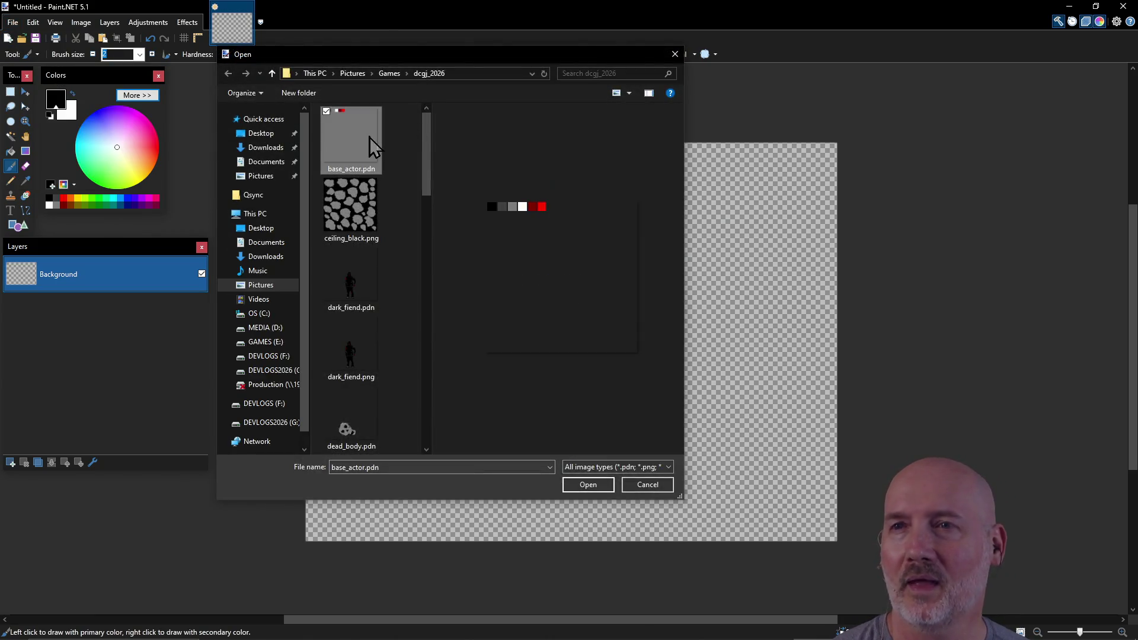
click(595, 485)
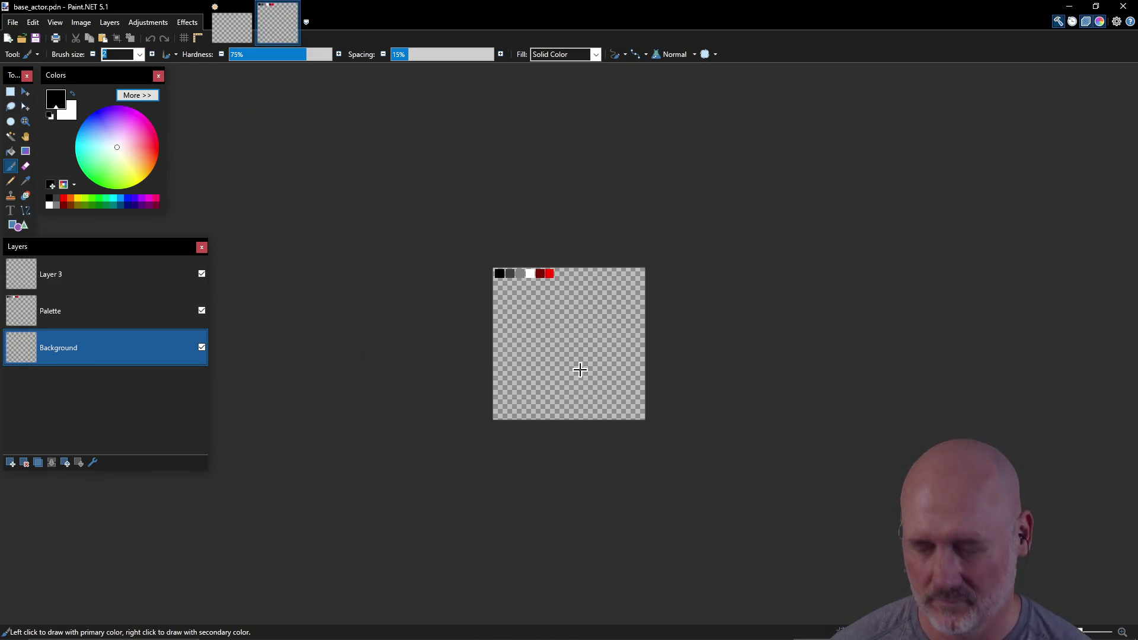
scroll(578, 380, up, 3)
scroll(580, 370, up, 2)
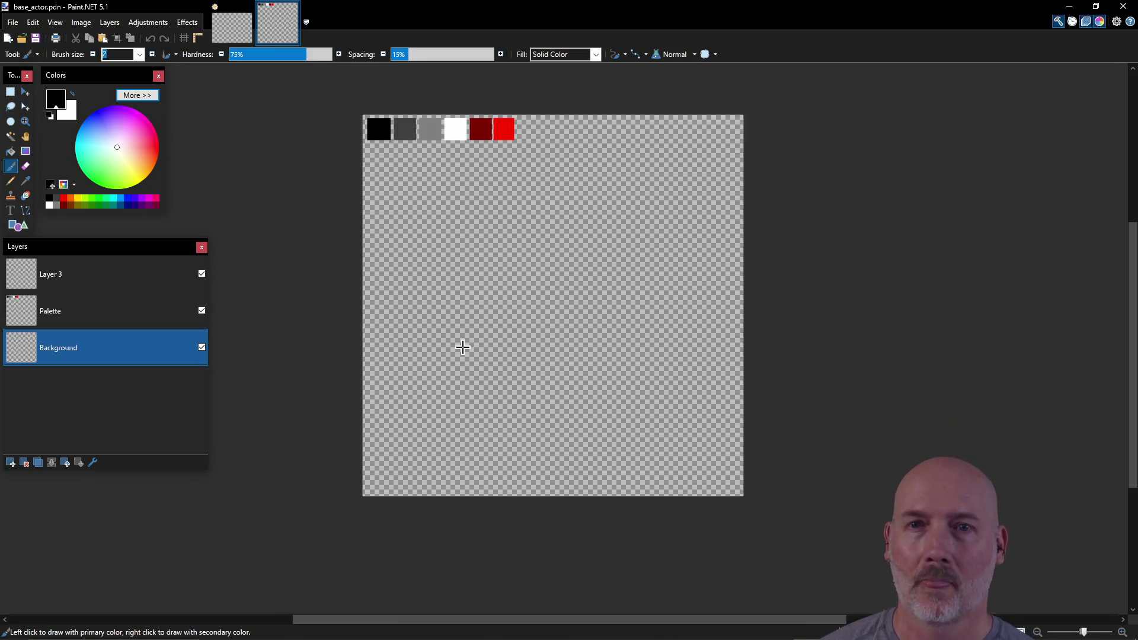
click(142, 320)
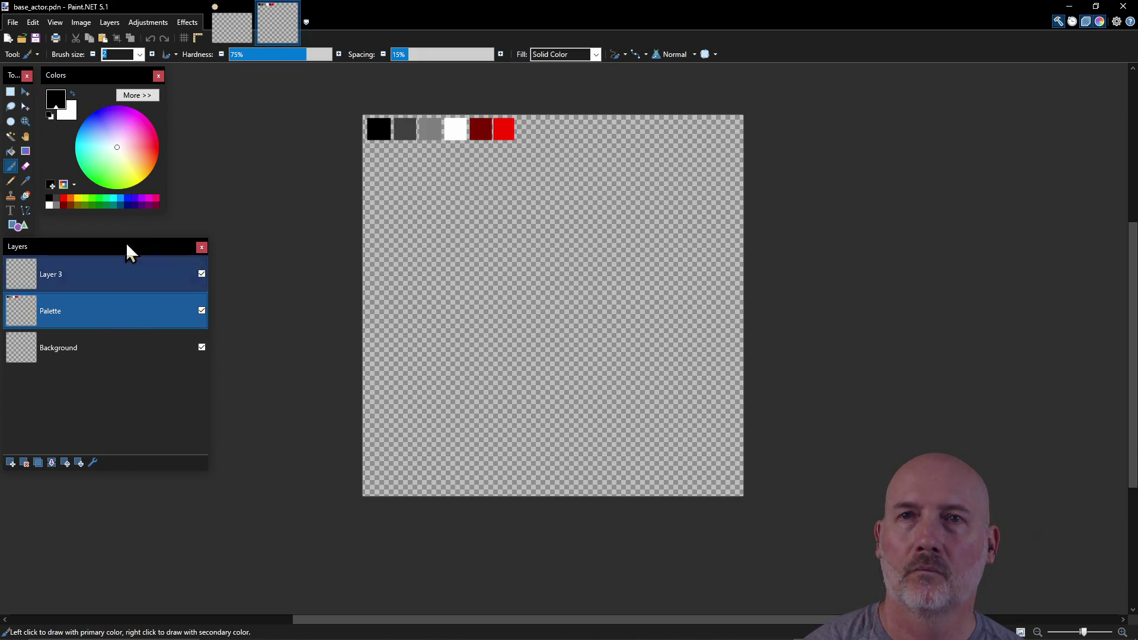
Delete the Palette layer, make Layer 3 active, and save base_actor.pdn.
click(109, 22)
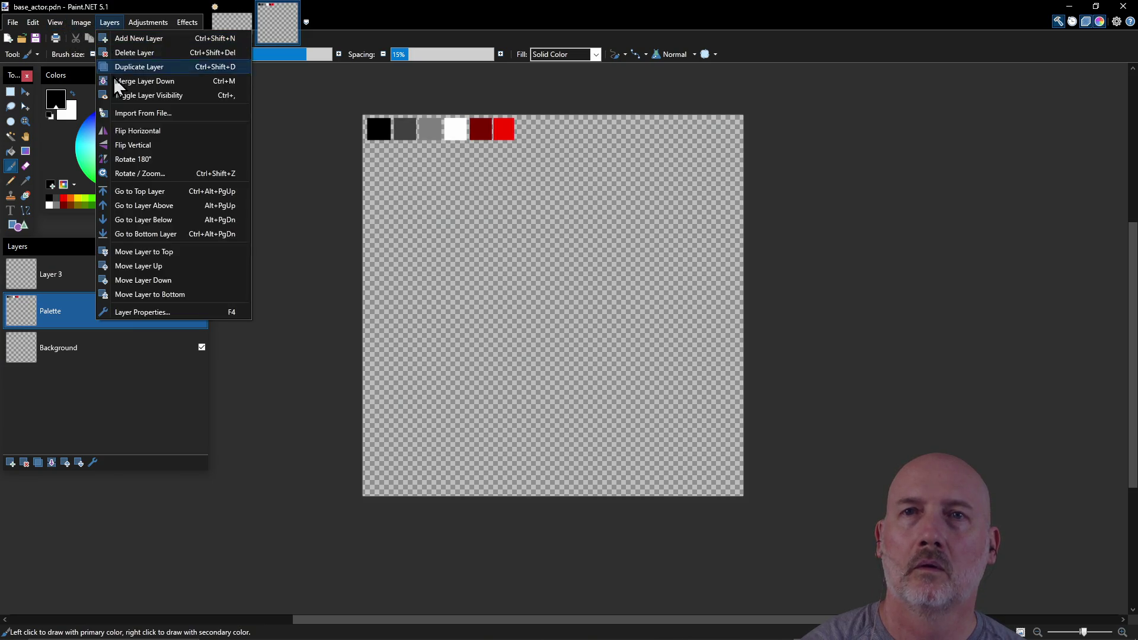
click(130, 51)
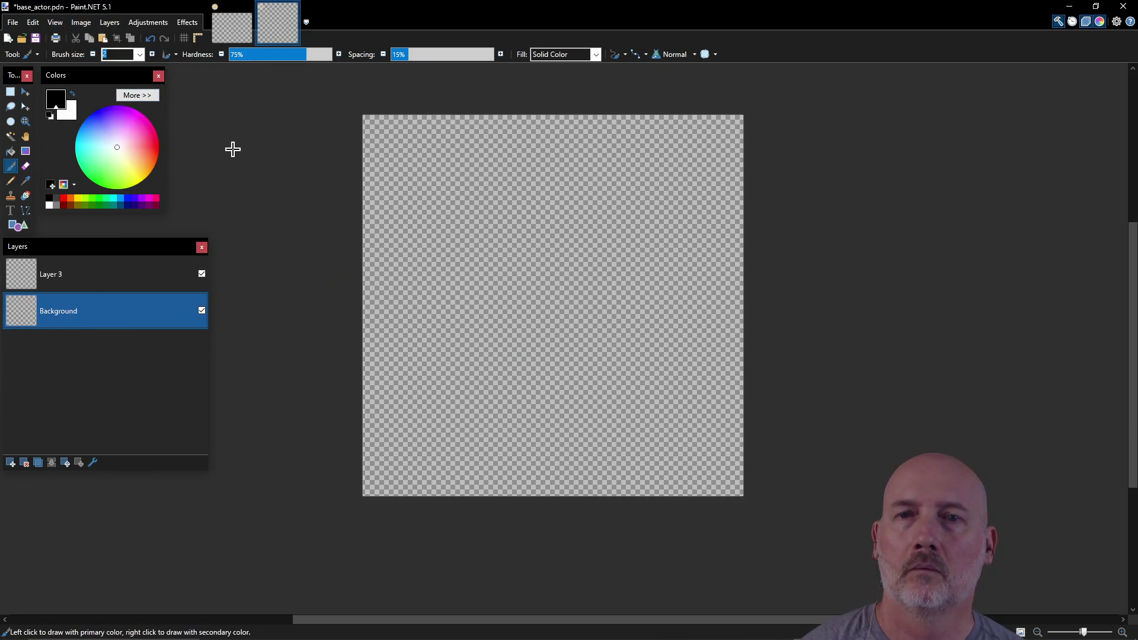
click(151, 275)
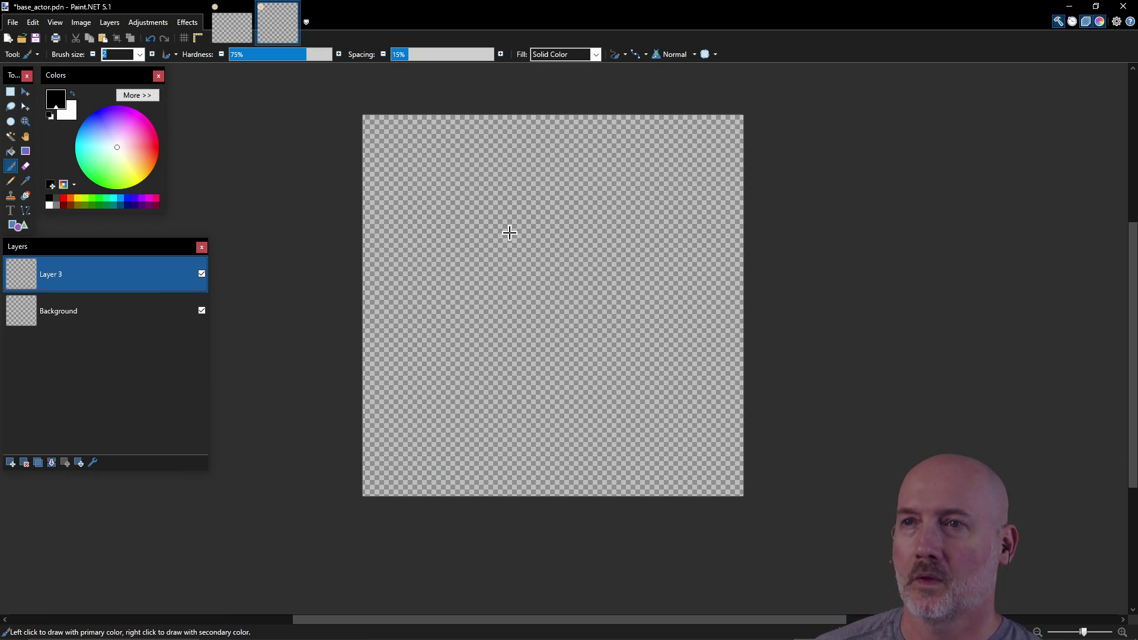
key(ctrl+s)
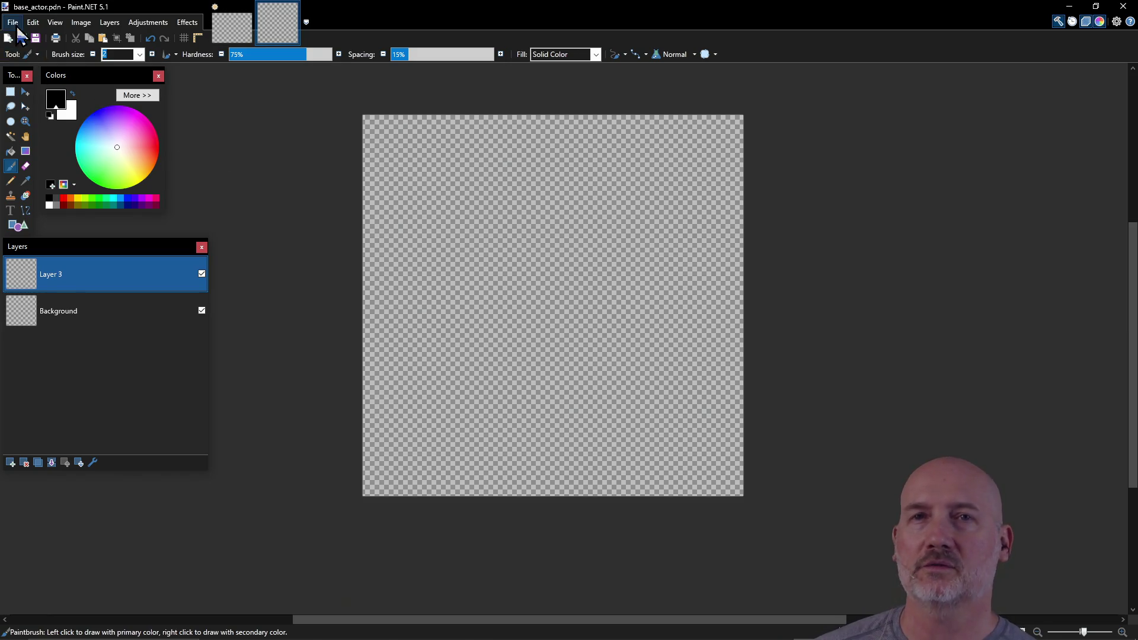
click(13, 22)
click(29, 113)
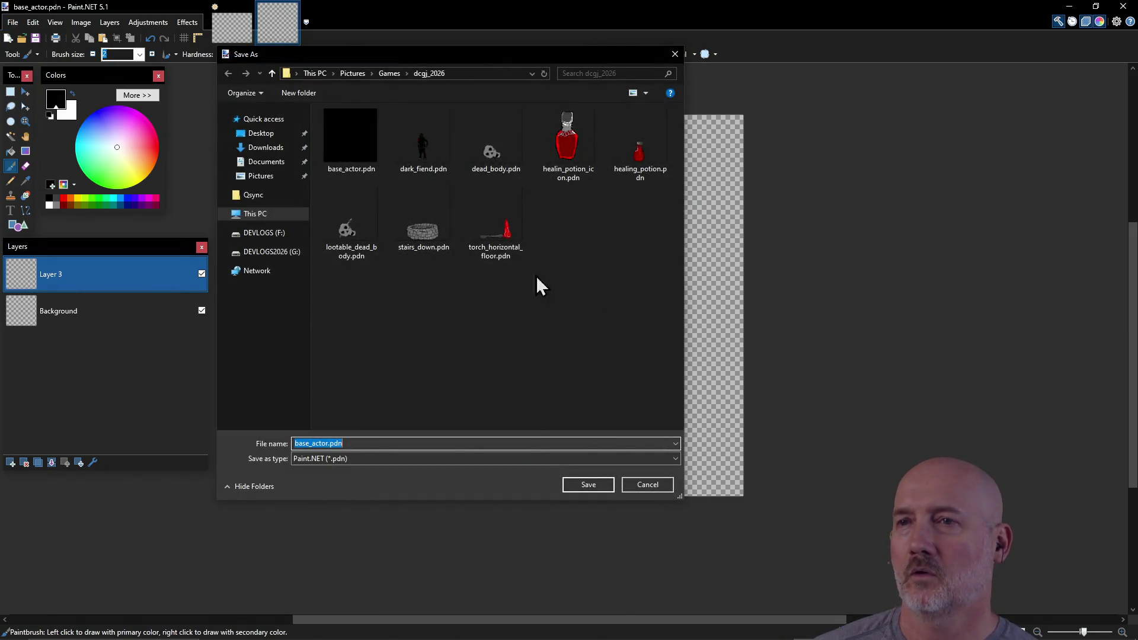
click(320, 459)
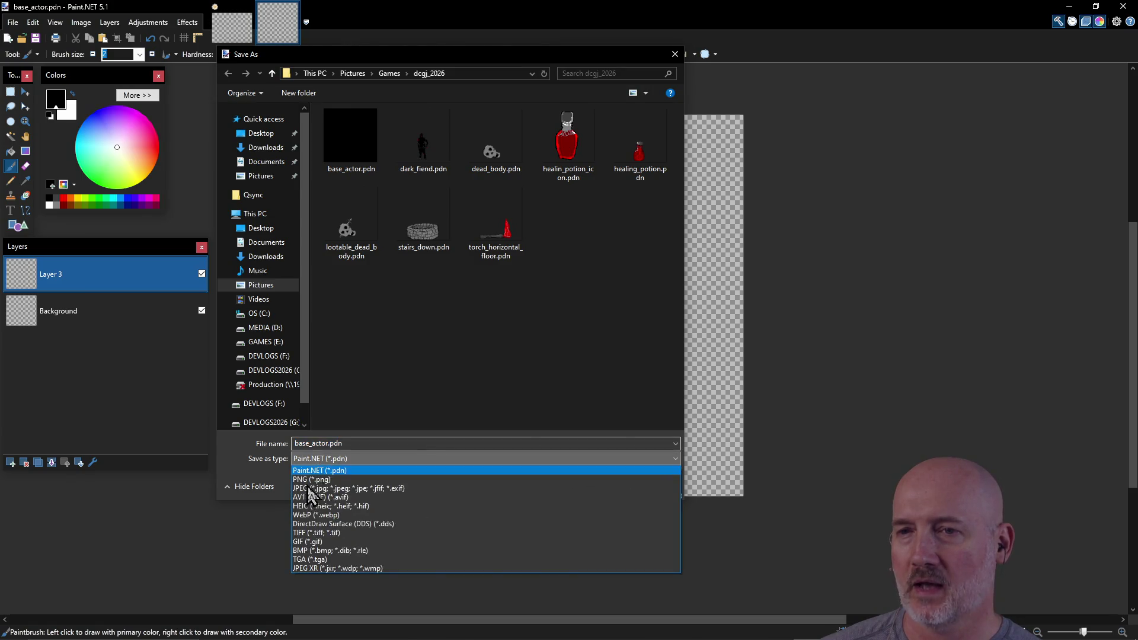
click(560, 376)
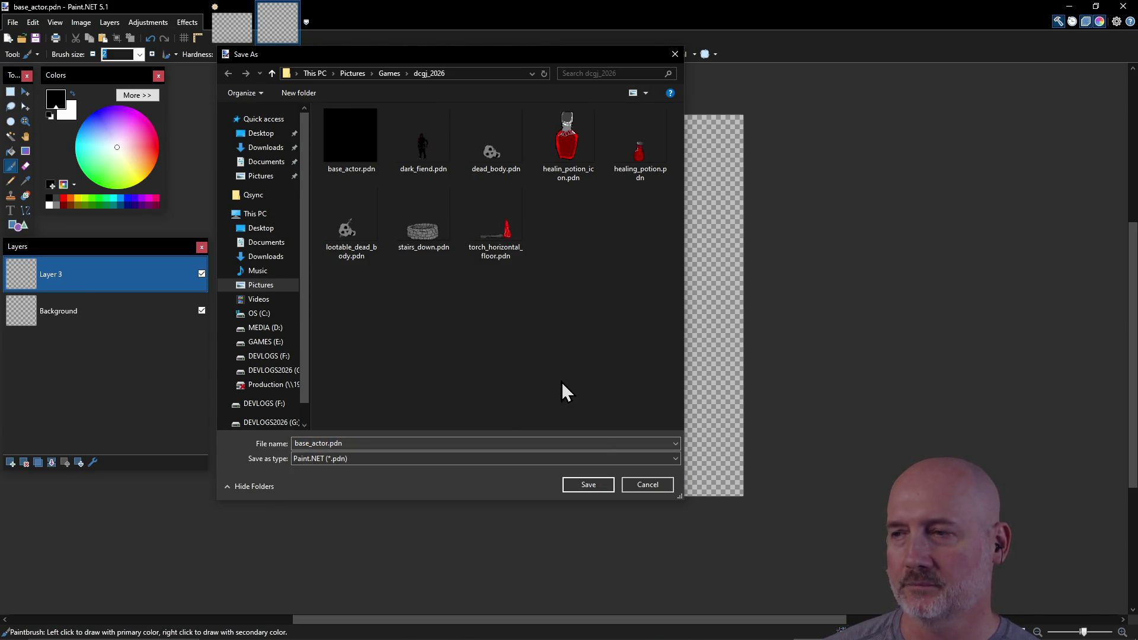
click(650, 485)
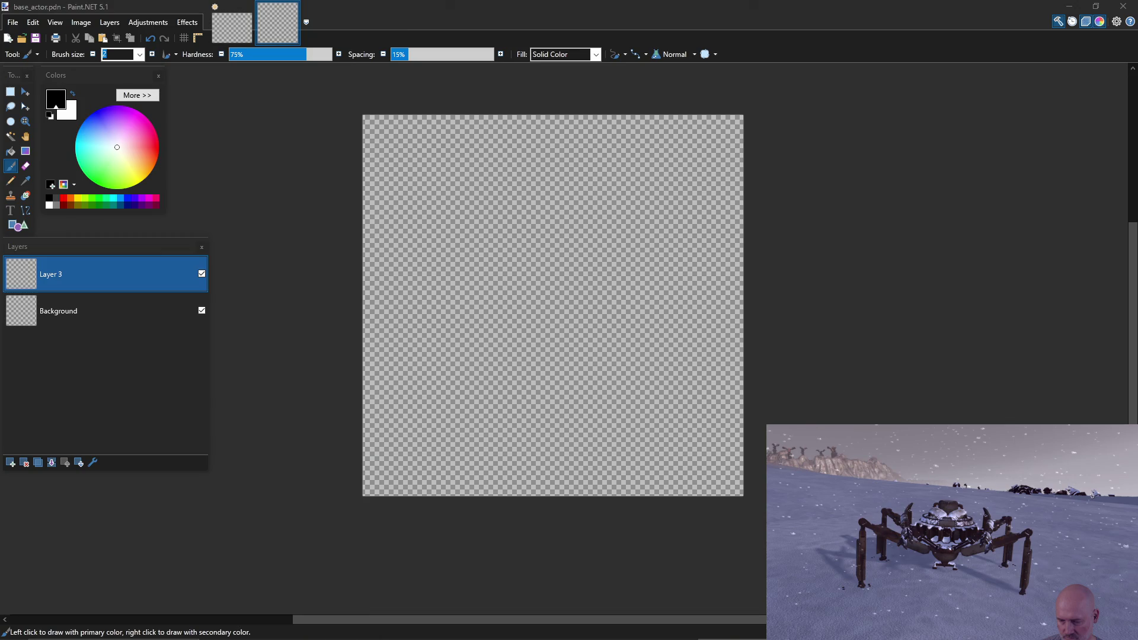
With the Pencil, place rough marks for the right leg plus stray dots on Layer 3.
click(488, 313)
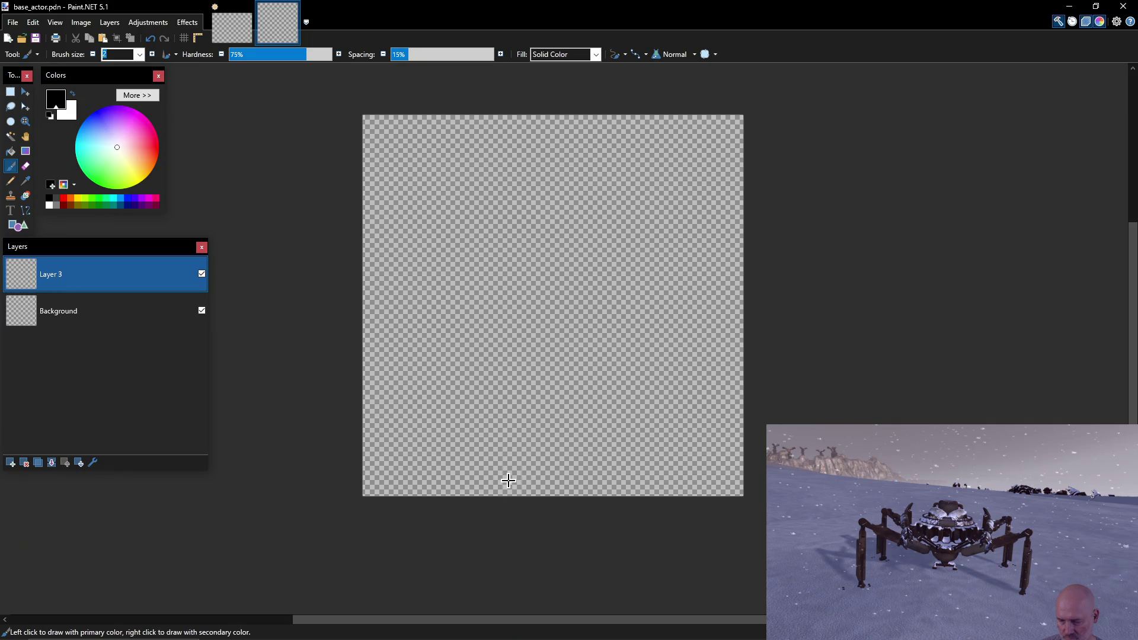
click(667, 454)
click(11, 180)
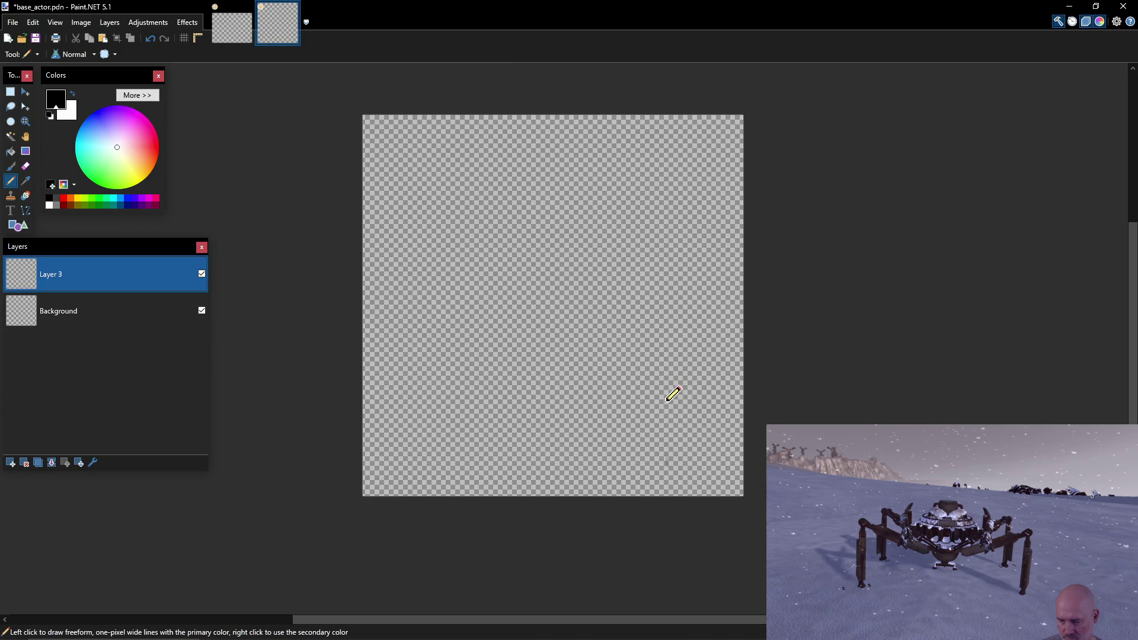
drag(665, 387, 680, 381)
click(671, 475)
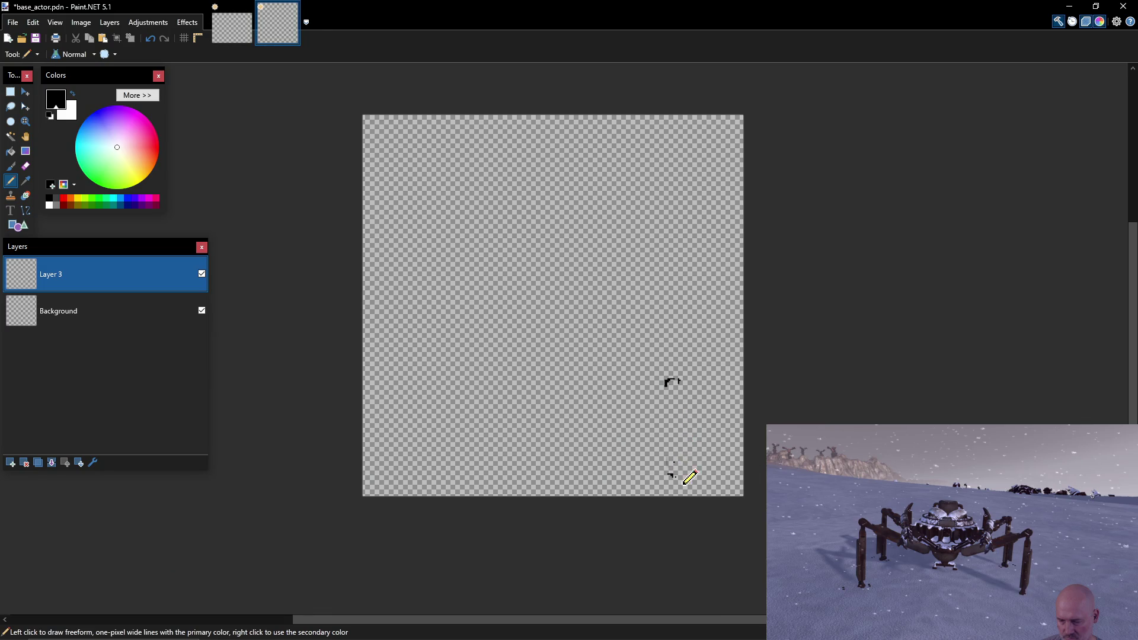
click(436, 473)
click(544, 417)
drag(557, 421, 538, 419)
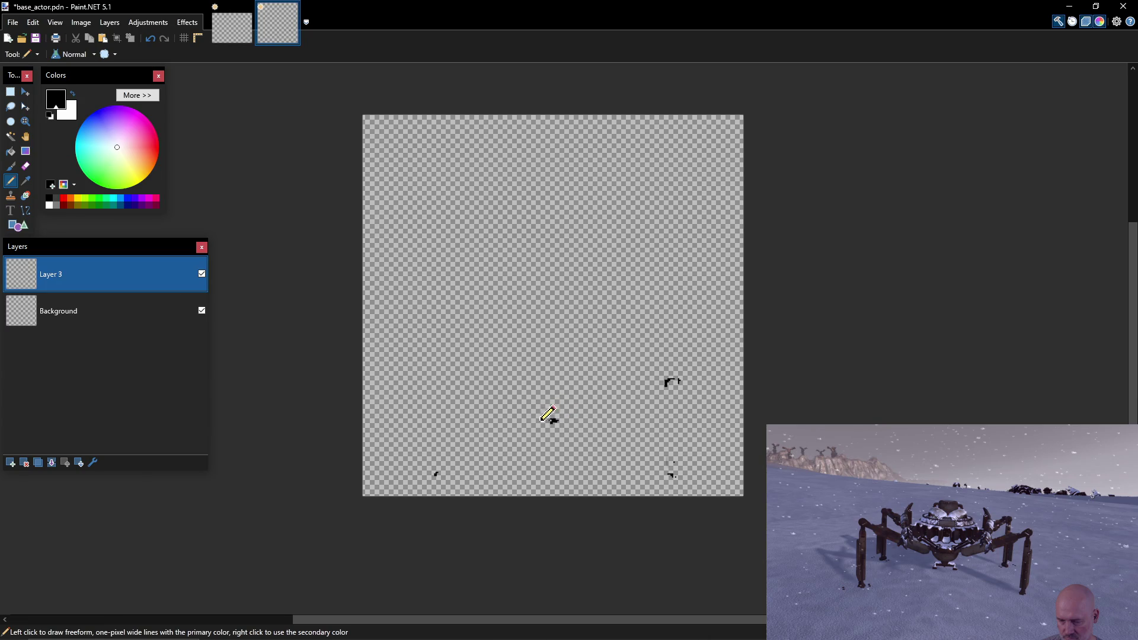
click(544, 293)
click(676, 381)
click(637, 435)
click(470, 447)
Draw the right leg's looped top, foot and both side edges in black.
drag(673, 382, 680, 400)
drag(676, 455, 675, 469)
drag(680, 402, 676, 468)
drag(672, 396, 673, 475)
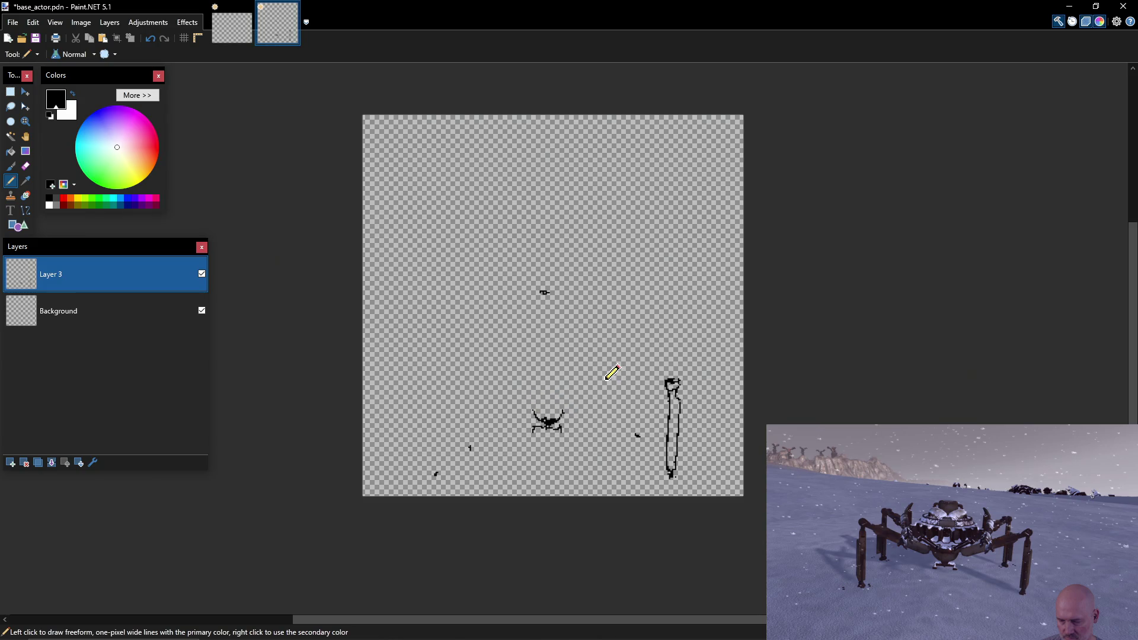
Outline the body's sides, curved bottom, top line, upper tier and dome.
drag(610, 374, 609, 386)
drag(483, 387, 486, 377)
drag(610, 376, 604, 365)
drag(479, 360, 480, 380)
mouse_move(483, 383)
mouse_down()
mouse_move(605, 387)
mouse_move(554, 391)
mouse_up()
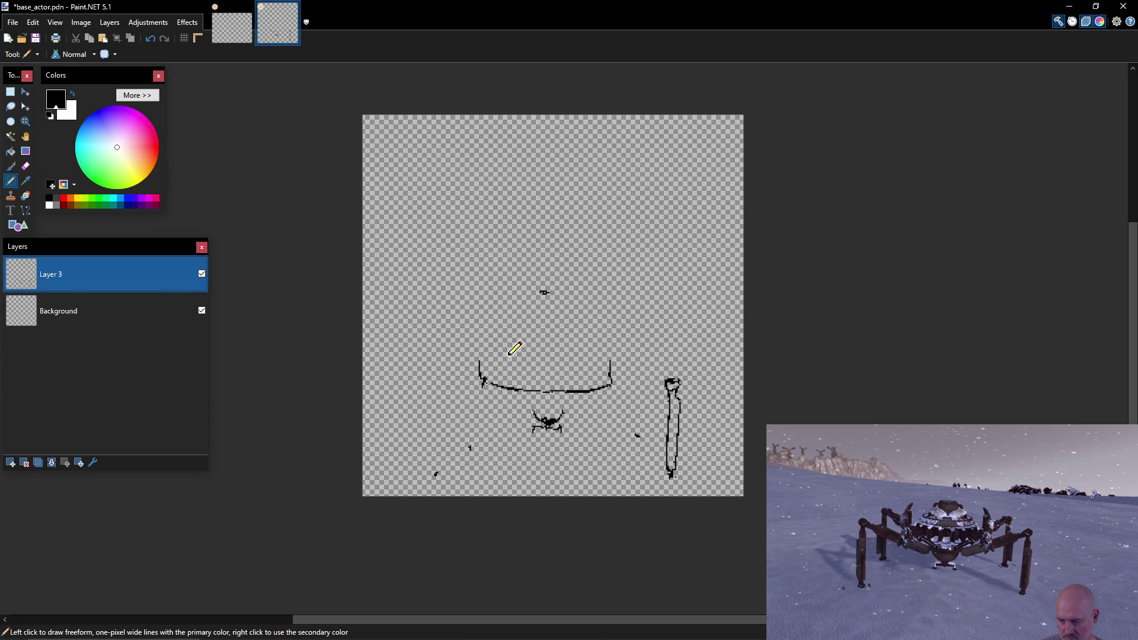
drag(480, 360, 610, 361)
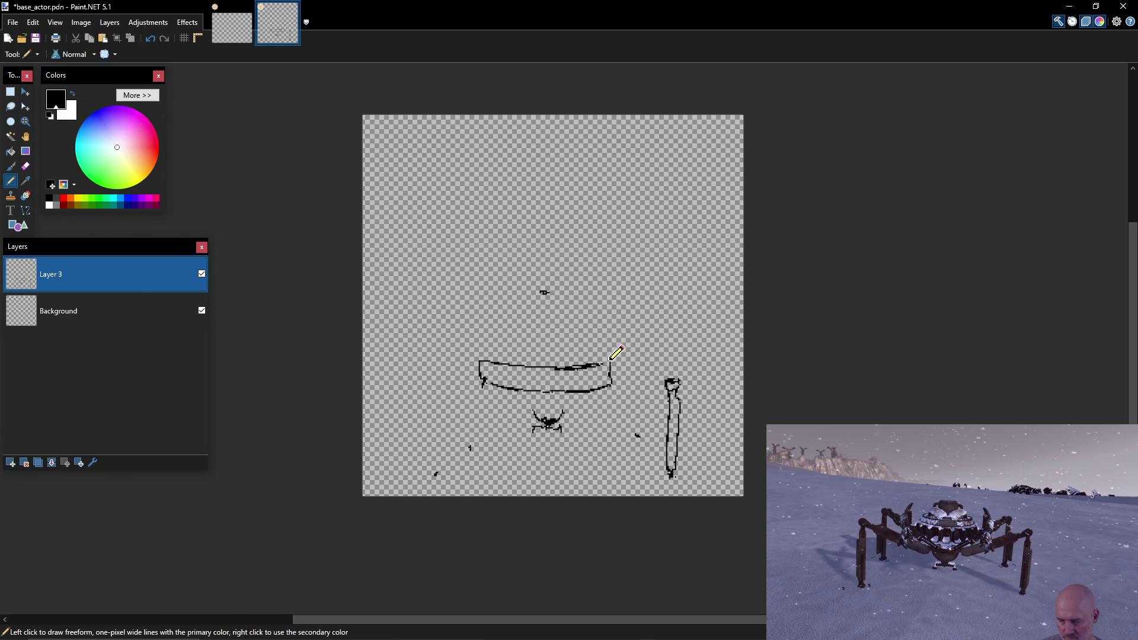
mouse_move(487, 359)
mouse_down()
mouse_move(489, 344)
mouse_move(554, 348)
mouse_move(543, 341)
mouse_move(604, 355)
mouse_up()
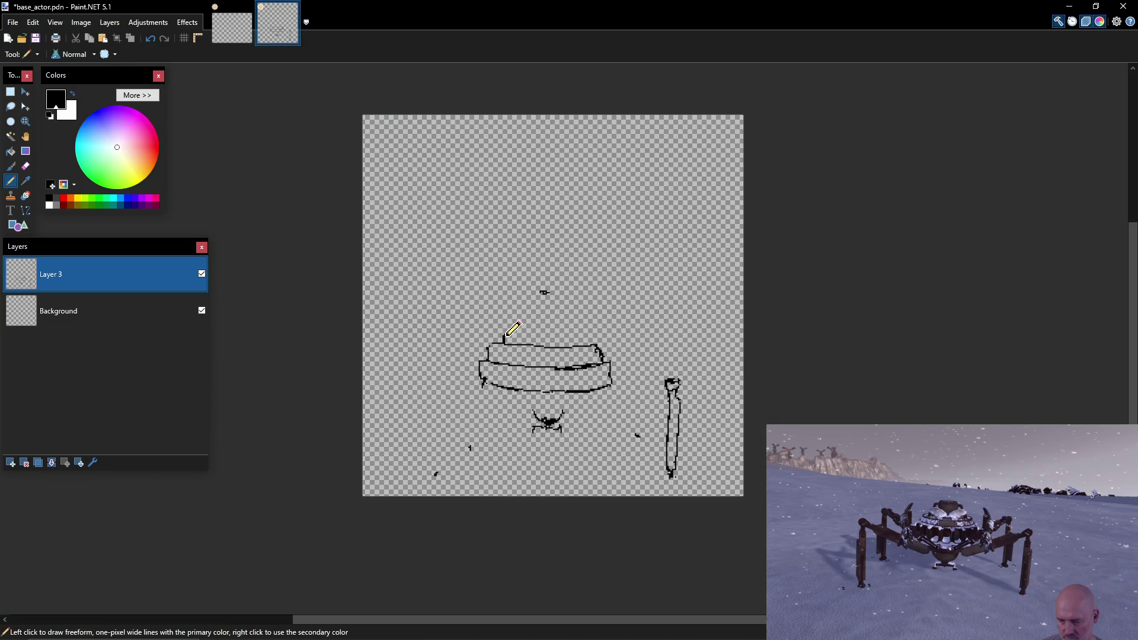
mouse_move(504, 335)
mouse_down()
mouse_move(520, 320)
mouse_move(540, 342)
mouse_move(575, 328)
mouse_move(587, 342)
mouse_move(531, 324)
mouse_move(526, 307)
mouse_move(568, 309)
mouse_up()
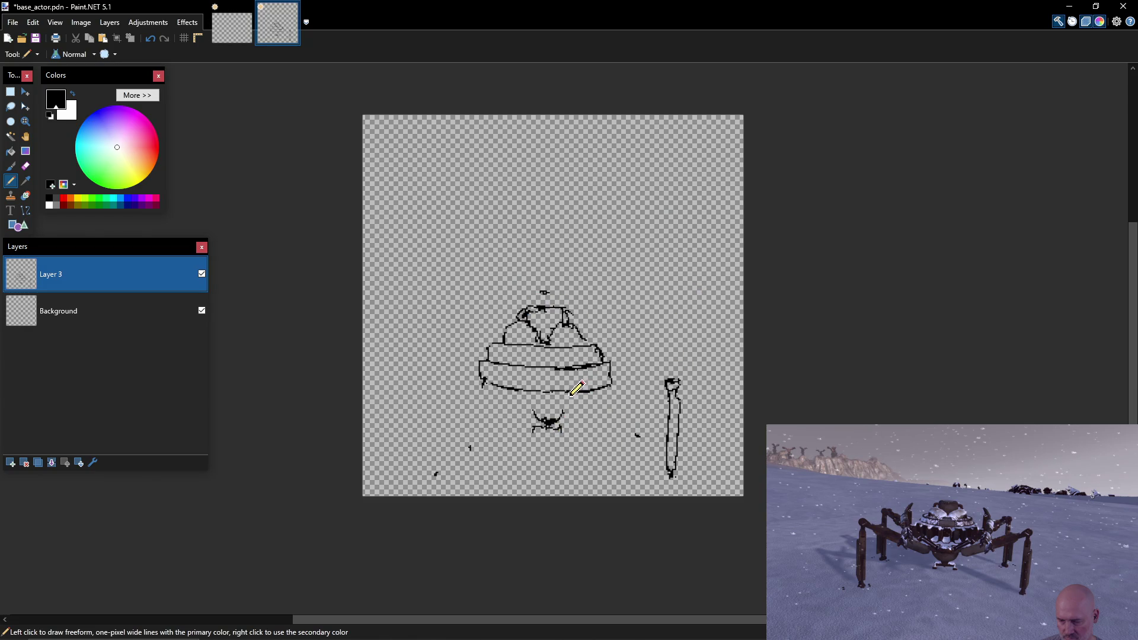
Connect the body's underside to the right leg and sketch the right arm.
drag(591, 392, 566, 410)
drag(483, 383, 527, 409)
mouse_move(570, 409)
mouse_down()
mouse_move(612, 384)
mouse_move(669, 383)
mouse_up()
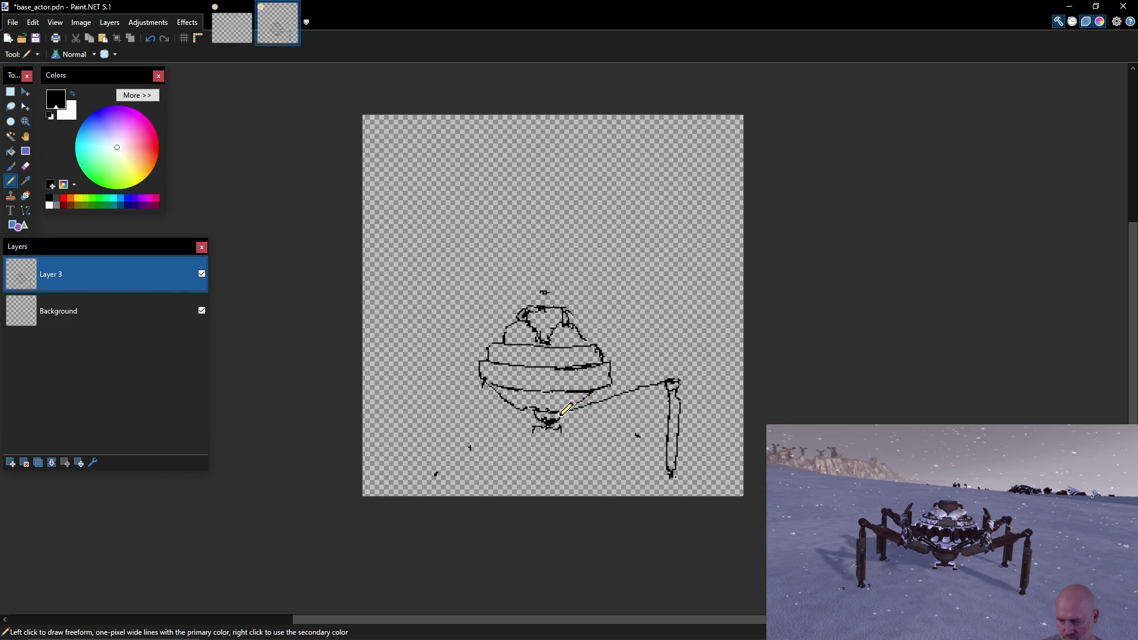
drag(578, 417, 675, 385)
click(663, 350)
mouse_move(663, 351)
mouse_down()
mouse_move(623, 367)
mouse_move(661, 351)
mouse_up()
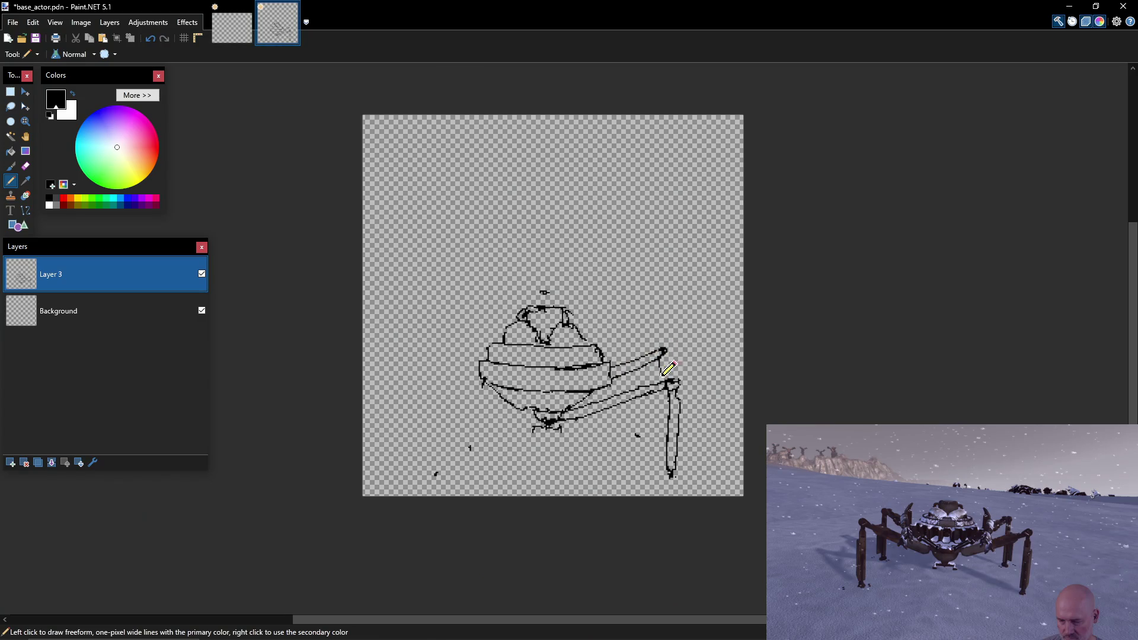
drag(663, 351, 662, 386)
Set the Eraser to 100% hardness and brush size 5.
key(e)
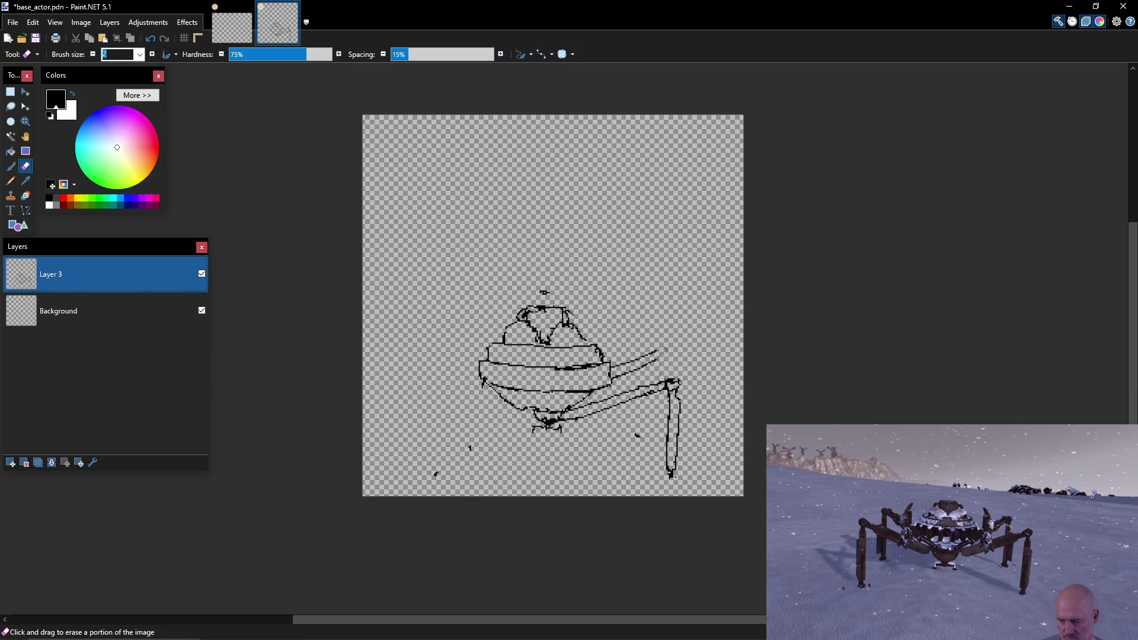
drag(325, 54, 342, 53)
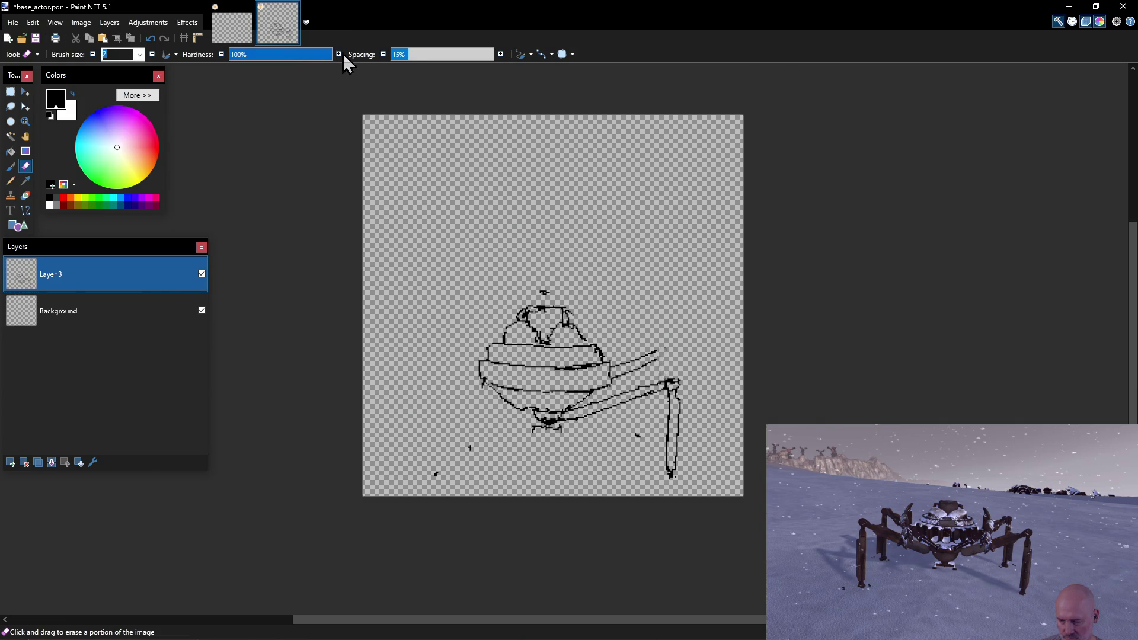
click(140, 54)
click(118, 99)
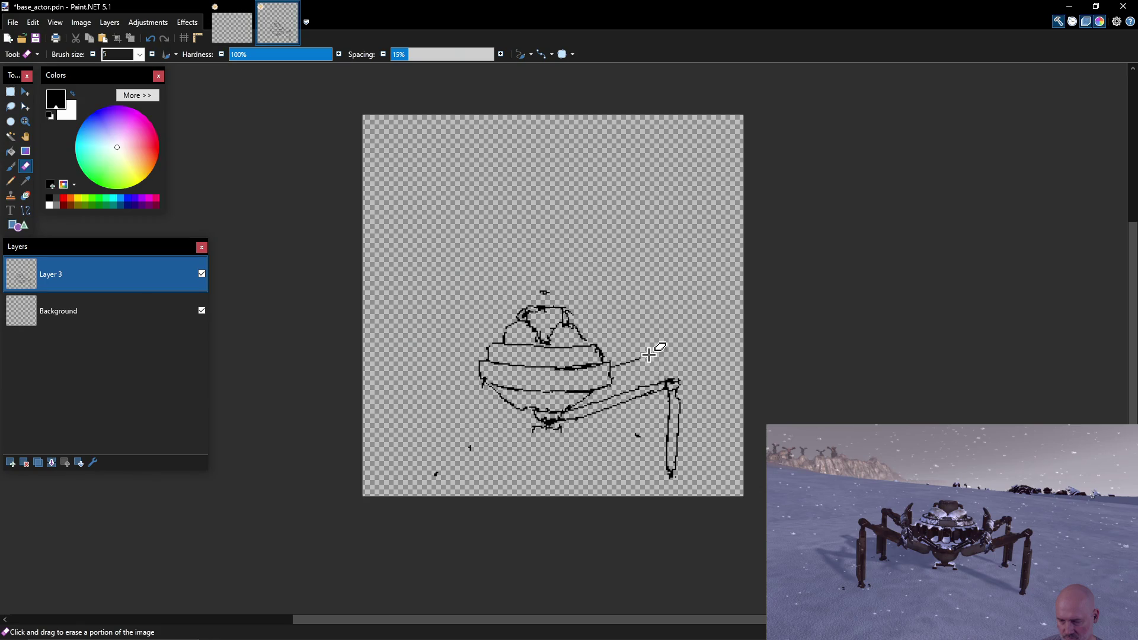
Pencil the right arm with a bent joint and double the right leg's upper segment.
key(p)
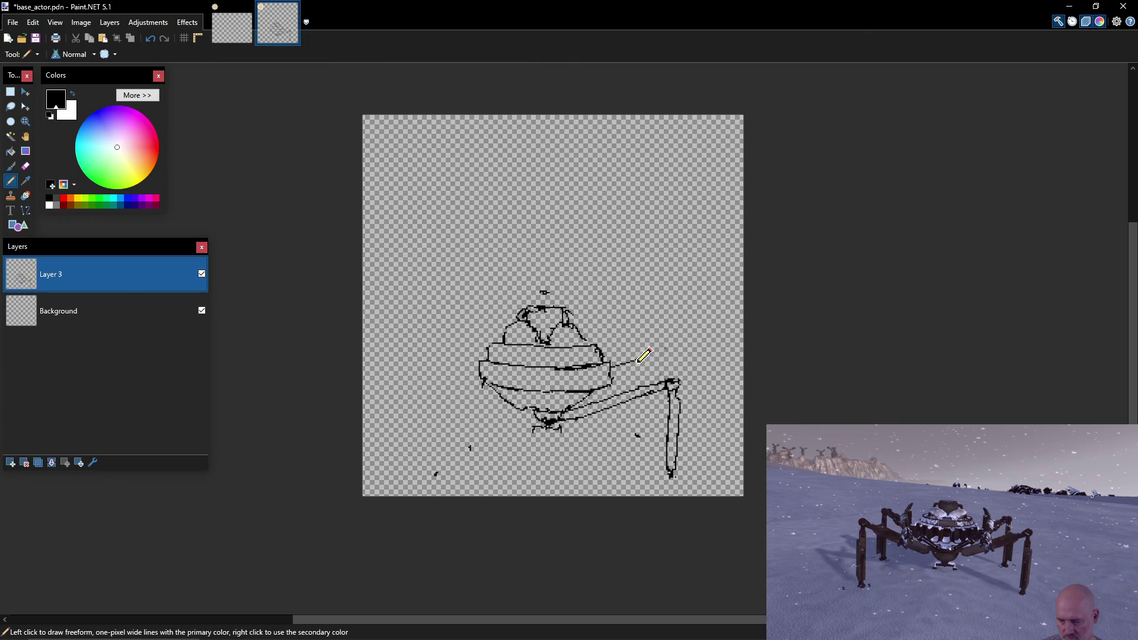
mouse_move(611, 378)
mouse_down()
mouse_move(652, 354)
mouse_move(653, 382)
mouse_move(665, 382)
mouse_move(646, 400)
mouse_move(650, 429)
mouse_up()
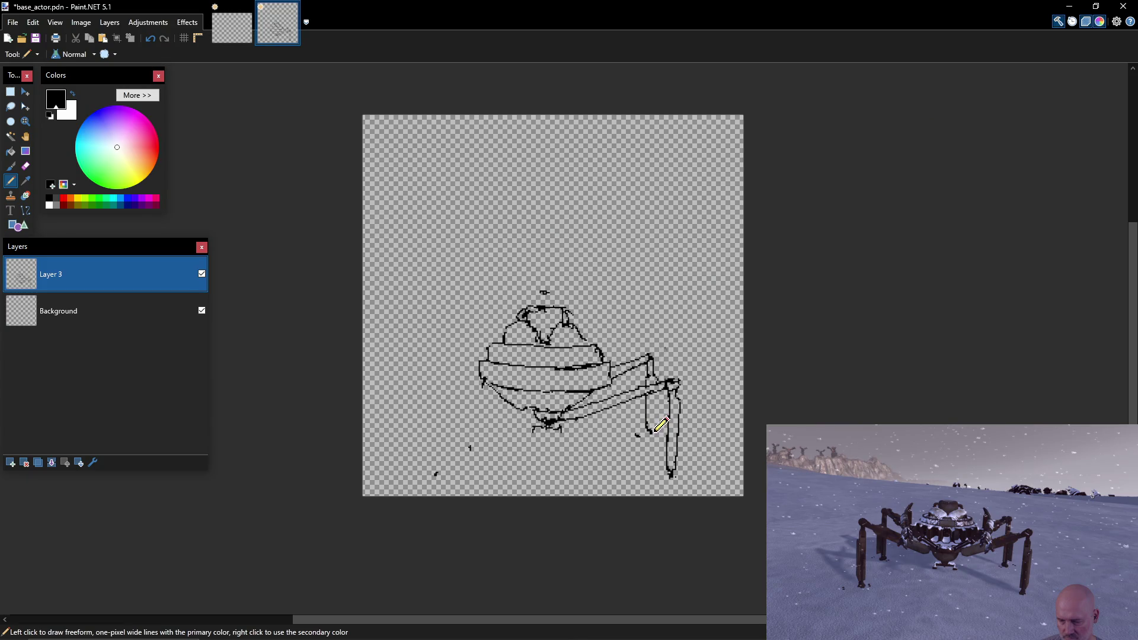
drag(656, 389, 650, 432)
Draw a tall left leg with a shaped top, foot and two edges.
drag(419, 374, 417, 375)
click(420, 478)
click(417, 474)
drag(411, 375, 417, 378)
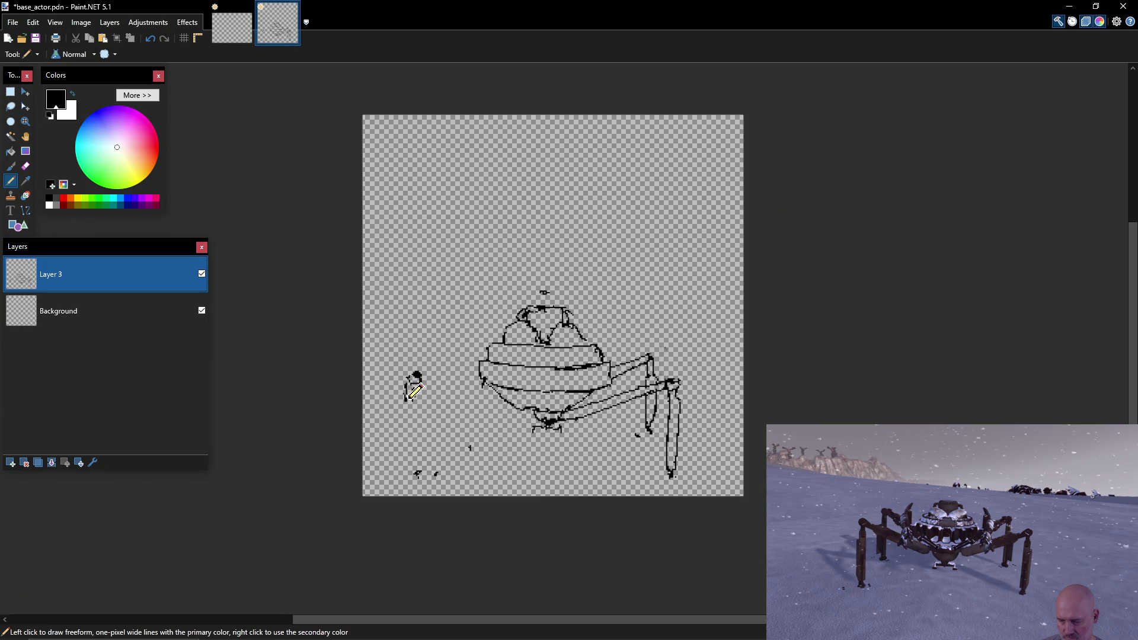
drag(406, 399, 406, 473)
drag(414, 387, 411, 477)
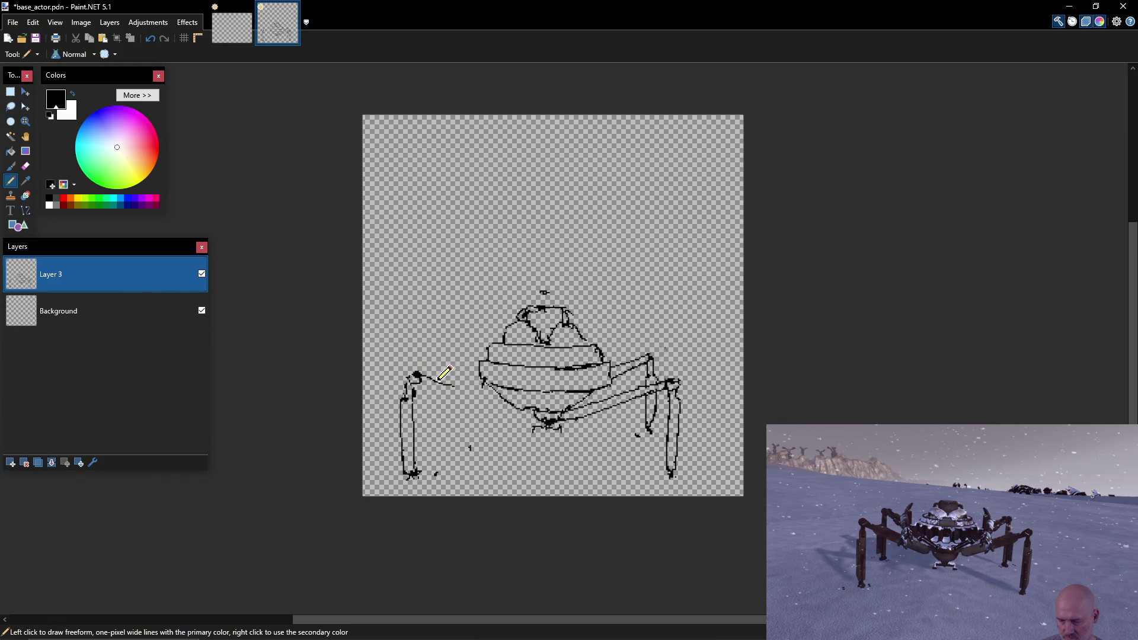
Connect the left leg's top to the body, redoing the first attempt.
drag(419, 374, 484, 391)
key(ctrl+z)
drag(423, 376, 541, 413)
drag(424, 379, 548, 421)
key(e)
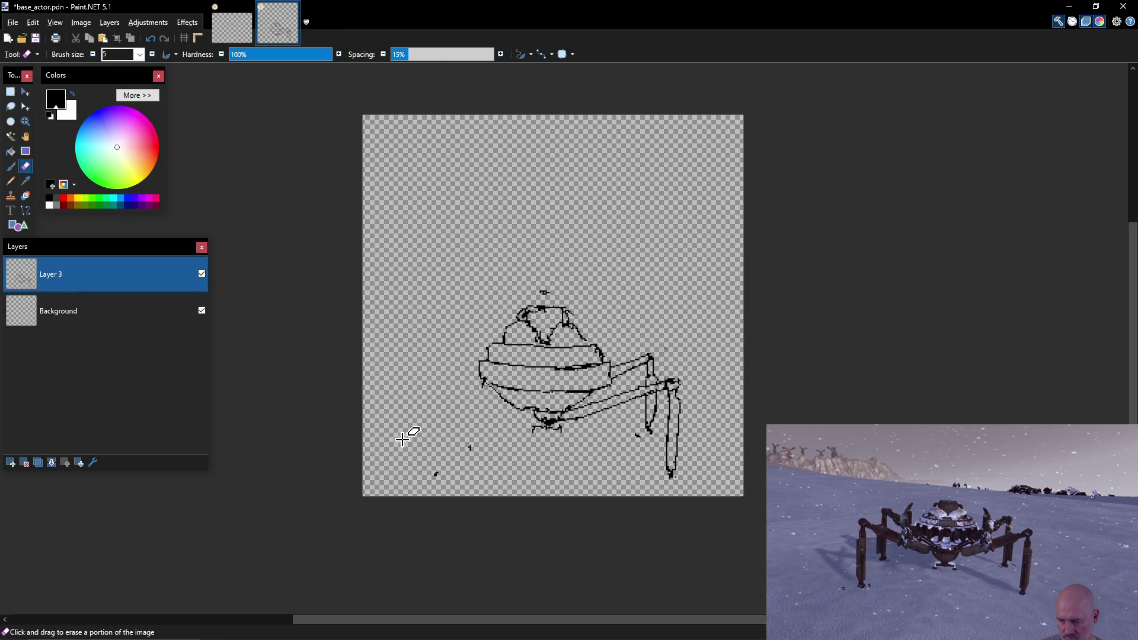
Sketch a new left leg with a looped top, thickened line and link to the body.
key(alt+Tab)
key(alt+Tab)
key(alt+Tab)
key(alt+Tab)
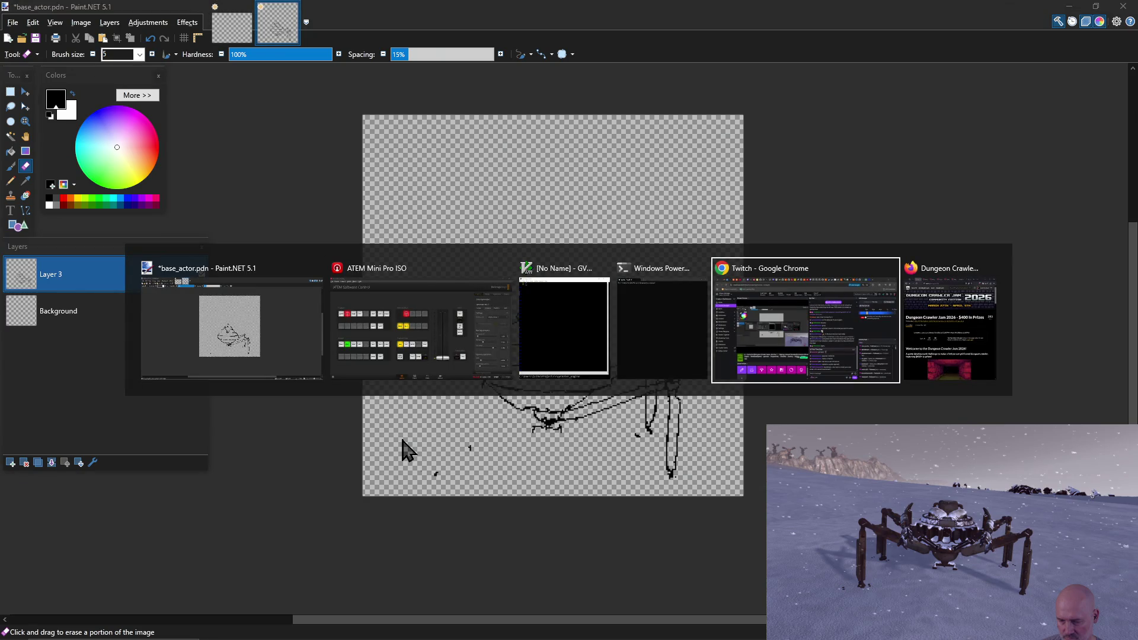
key(Escape)
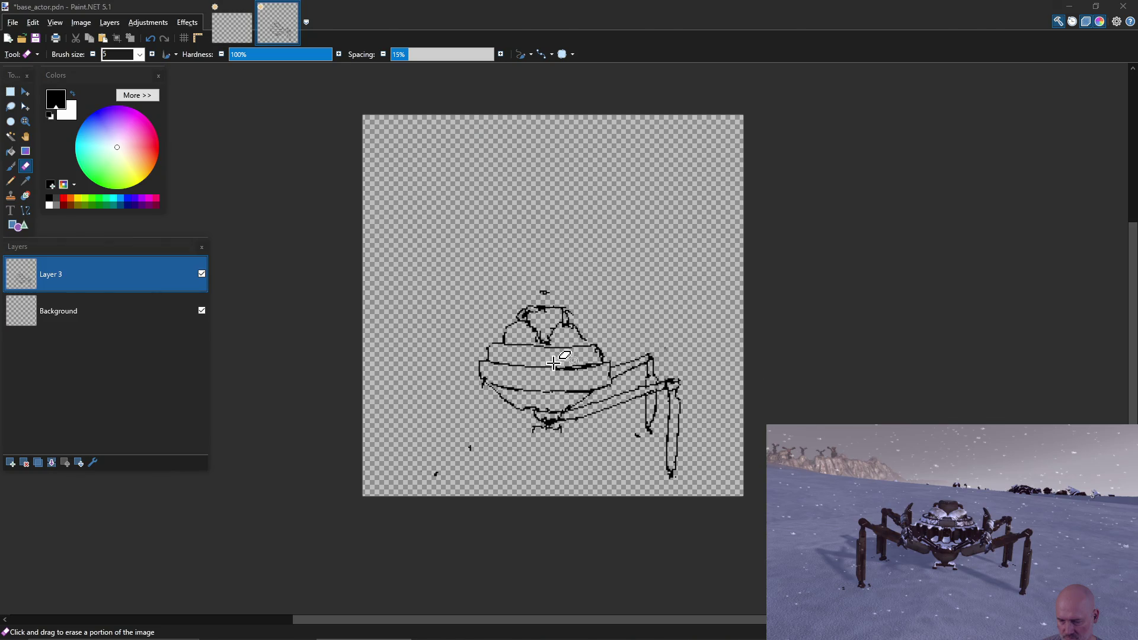
click(480, 377)
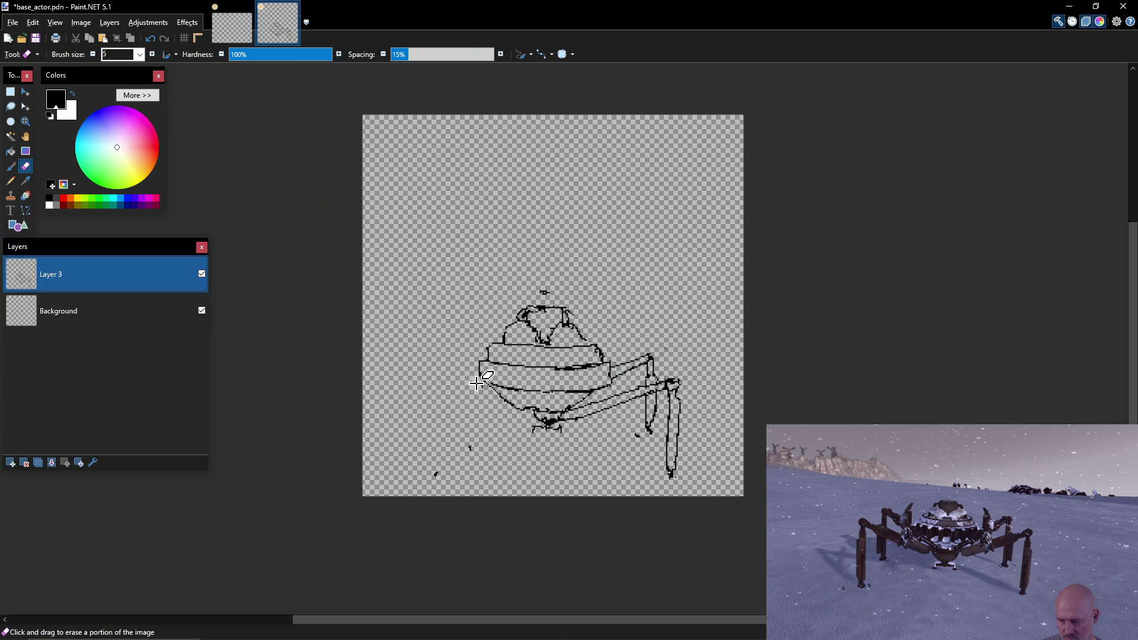
key(p)
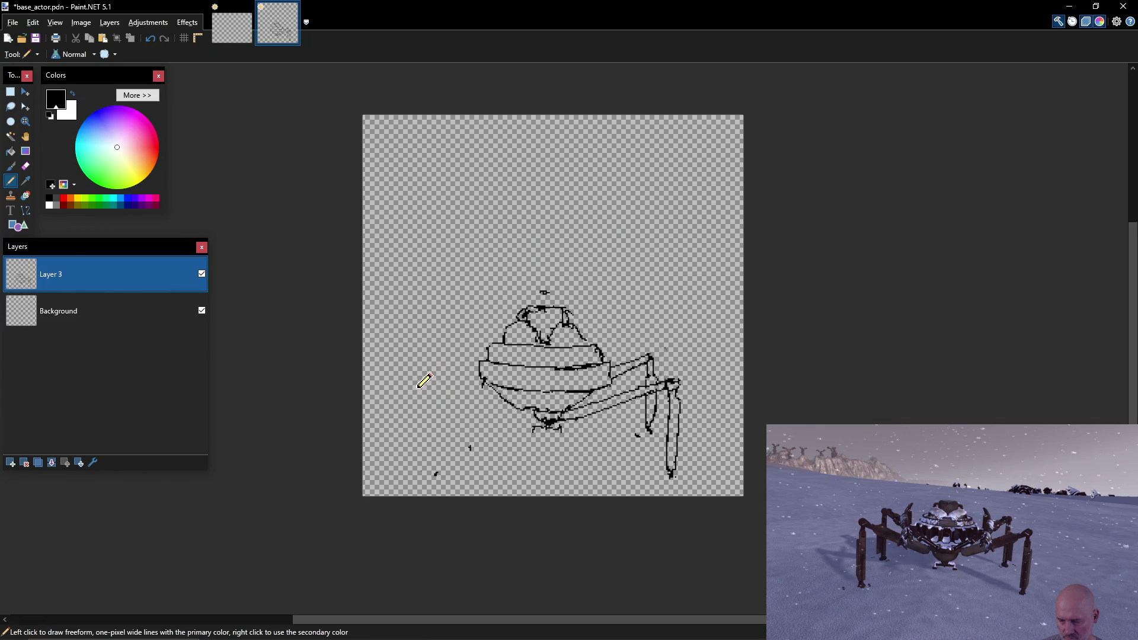
drag(418, 388, 420, 393)
drag(418, 396, 421, 476)
mouse_move(423, 402)
mouse_down()
mouse_move(423, 474)
mouse_move(424, 403)
mouse_up()
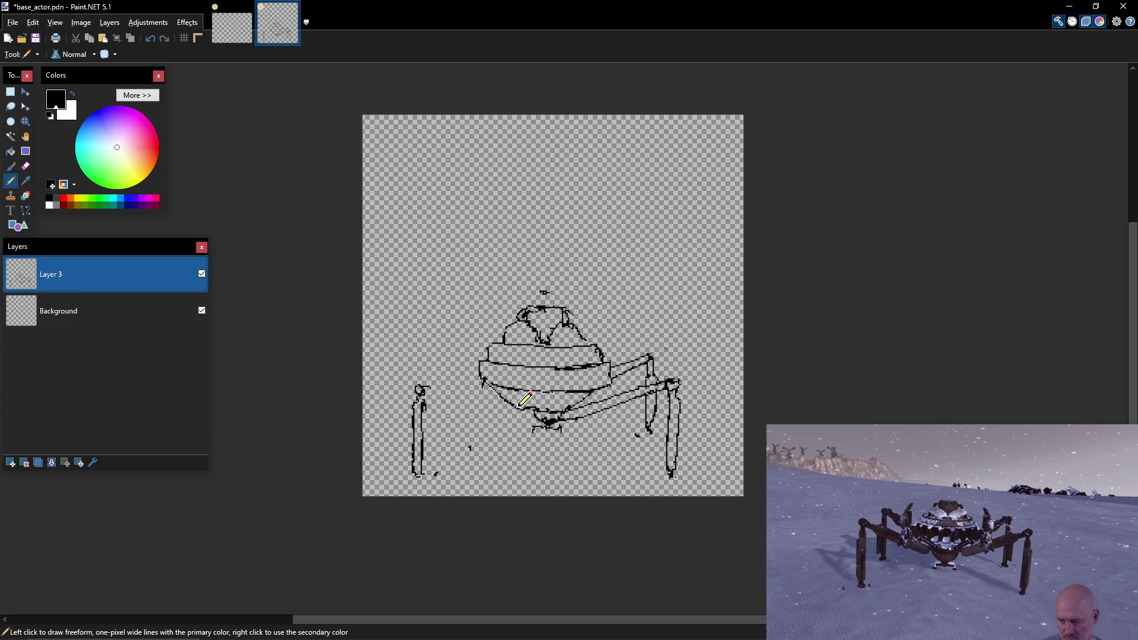
drag(422, 386, 481, 402)
Extend the left leg upward and add two struts to the body, undoing the lower one's end.
key(e)
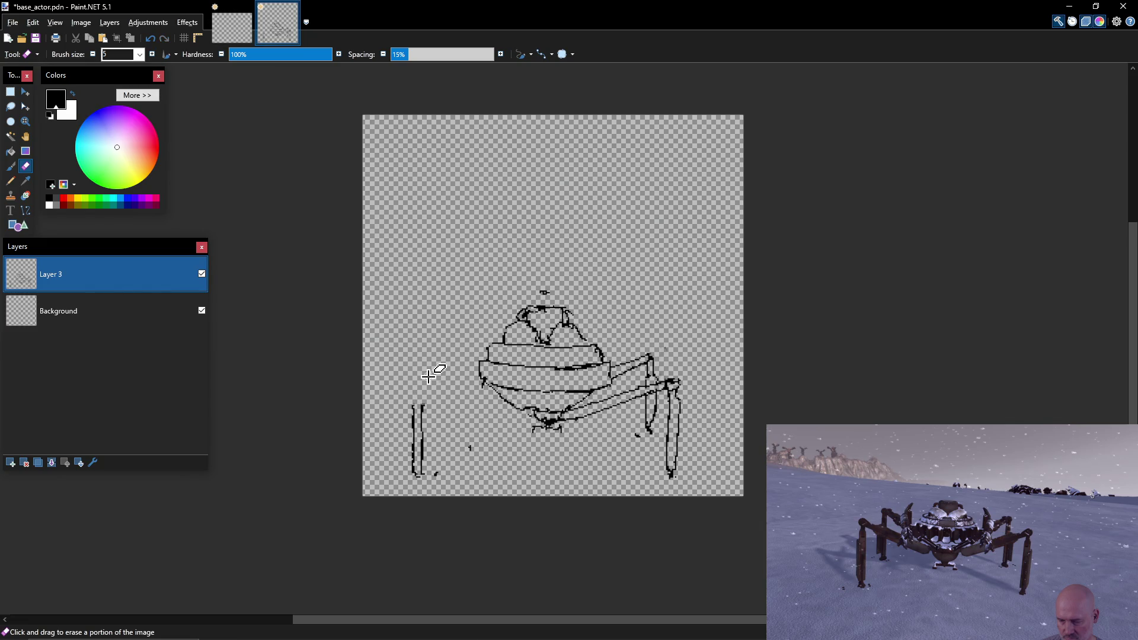
key(p)
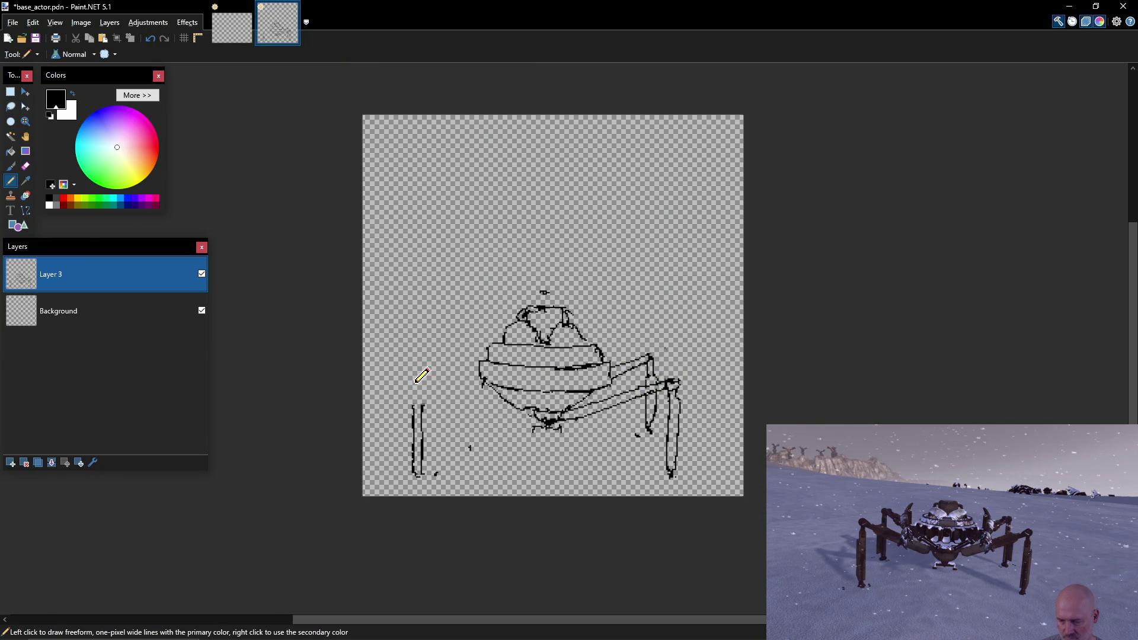
drag(414, 410, 420, 389)
drag(417, 386, 522, 410)
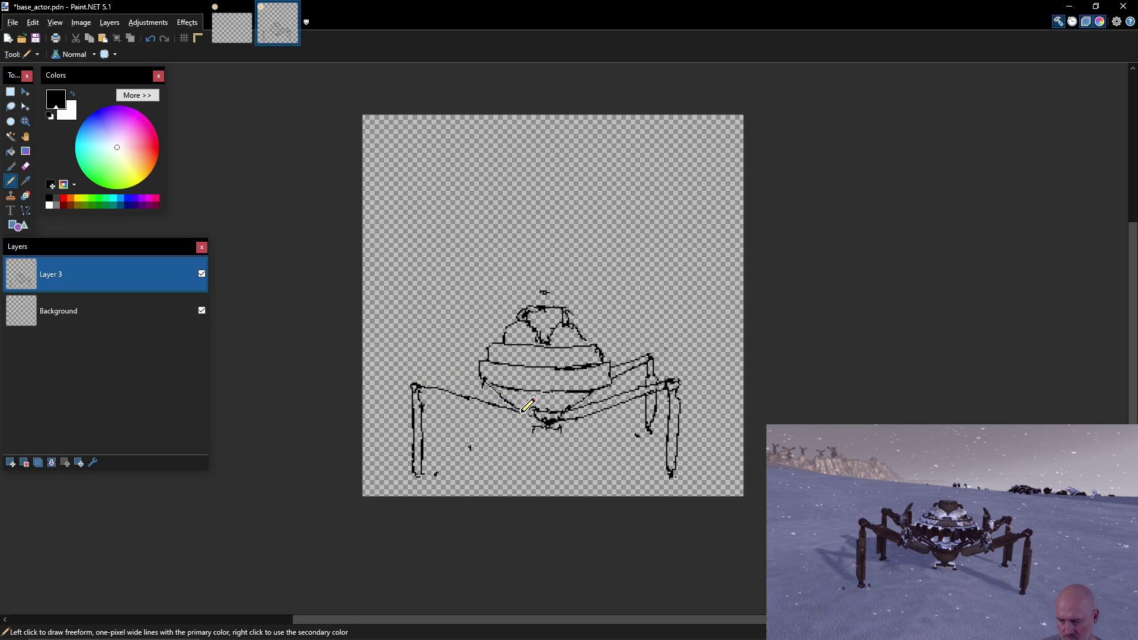
drag(421, 390, 548, 414)
key(ctrl+z)
Erase the top of the left leg with the Eraser.
key(e)
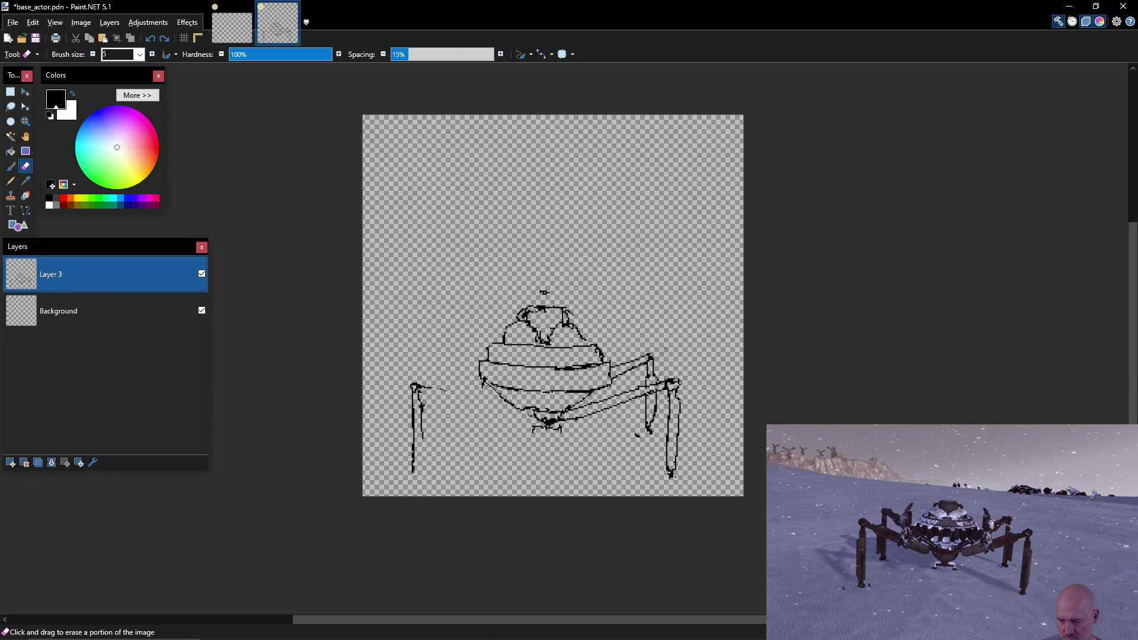
drag(417, 415, 413, 386)
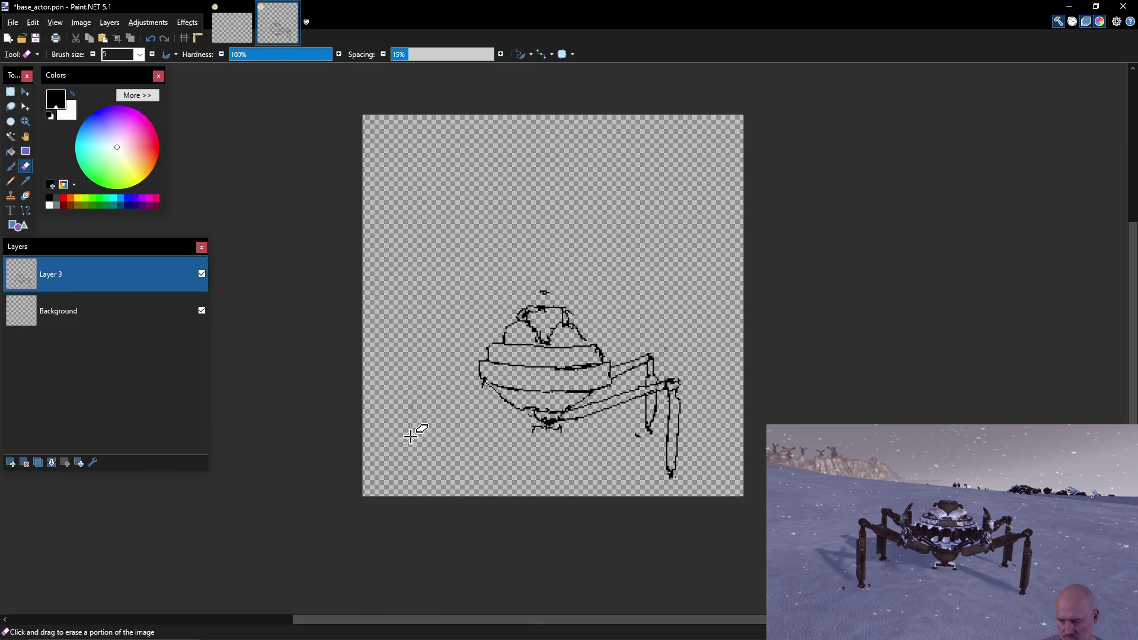
click(16, 94)
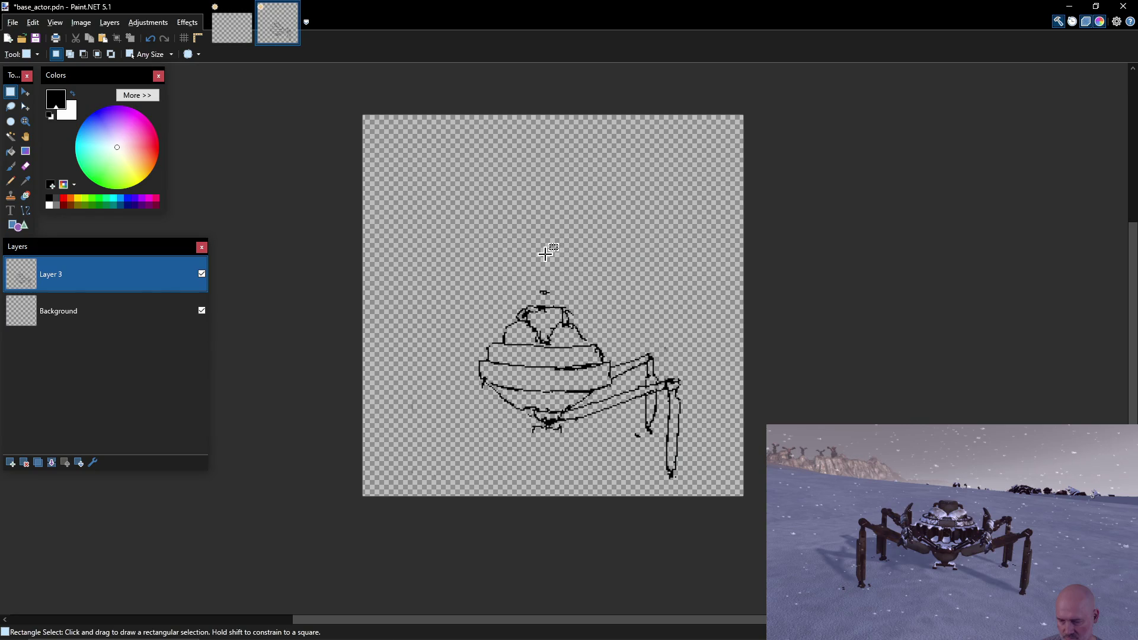
Select the spider's right half, delete it, and paste it back as floating pixels.
drag(546, 261, 573, 288)
mouse_move(585, 468)
mouse_down()
mouse_move(655, 506)
mouse_move(709, 499)
mouse_move(715, 480)
mouse_move(706, 485)
mouse_up()
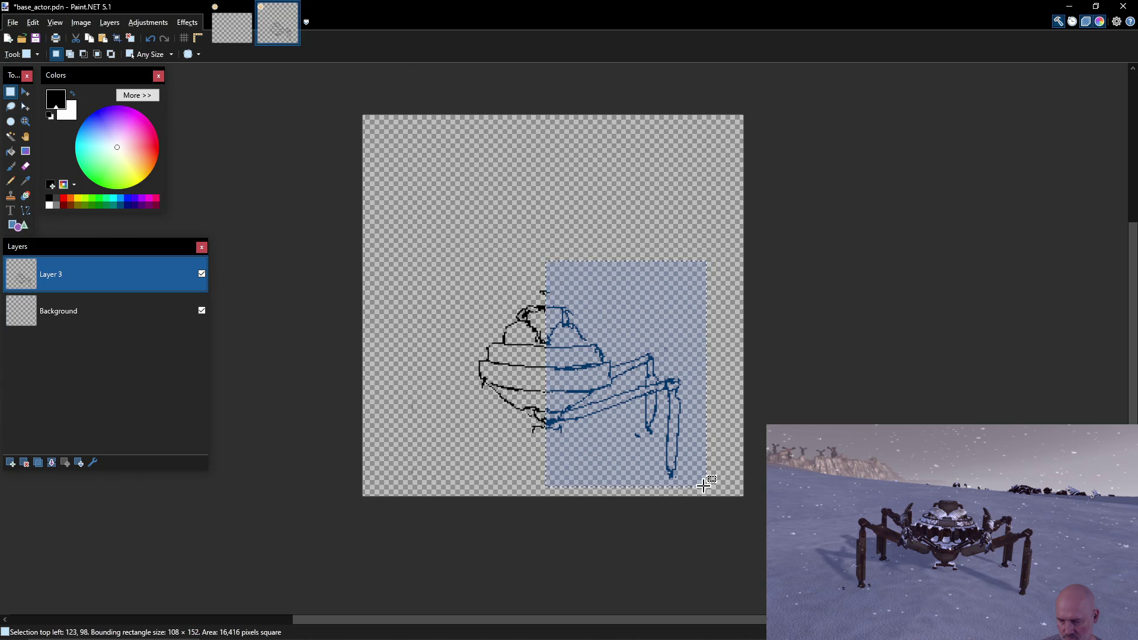
key(Delete)
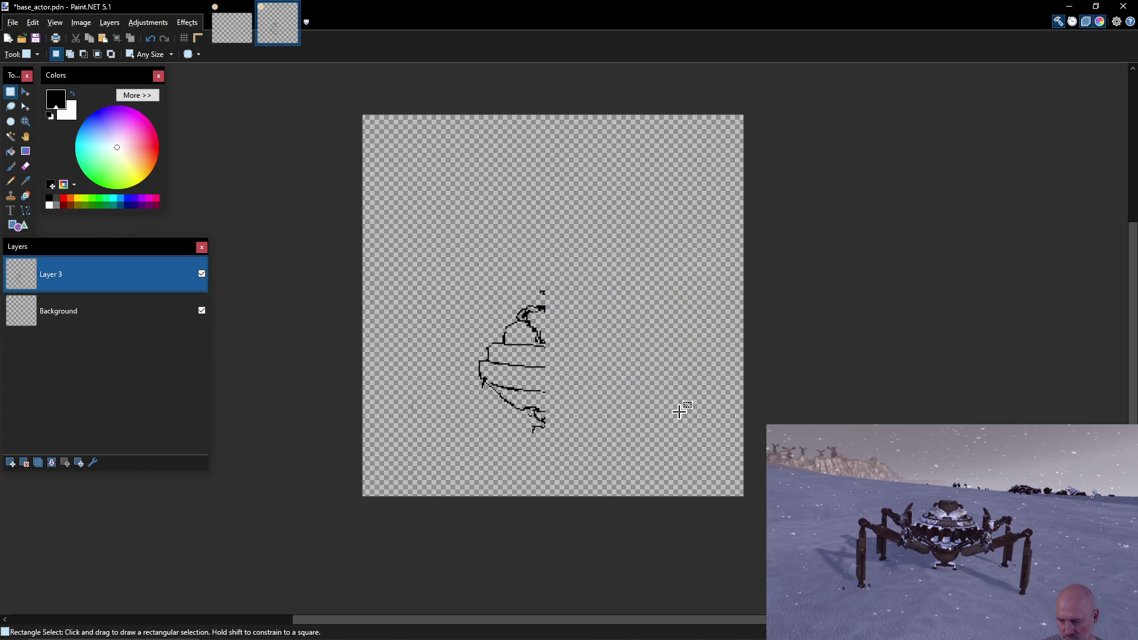
key(ctrl+v)
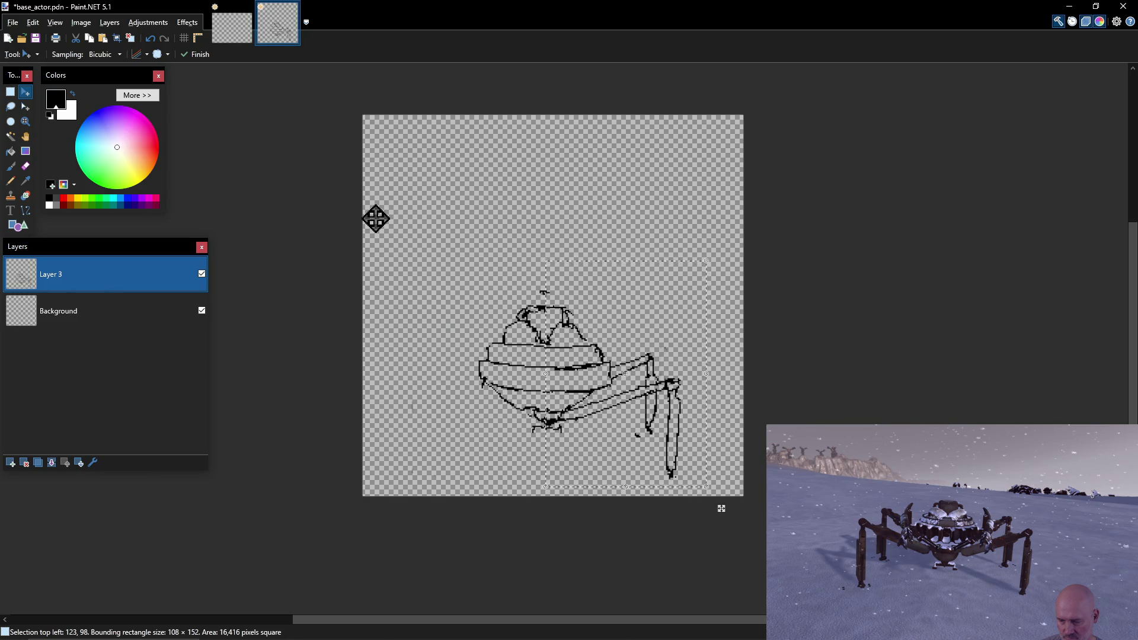
click(109, 23)
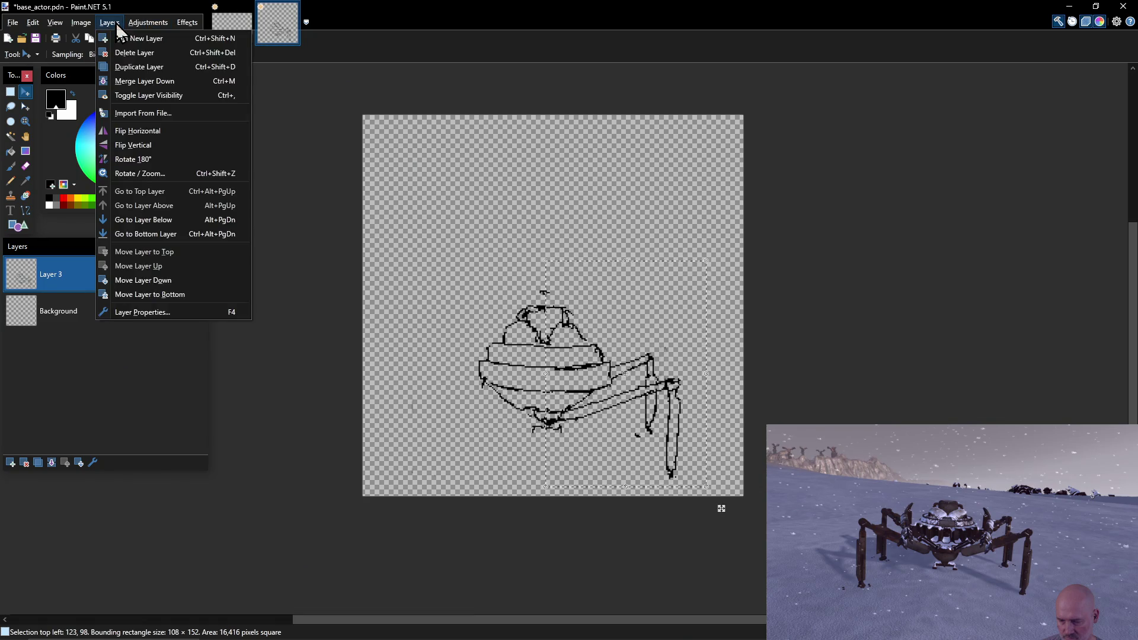
Add a second Layer 3 and move the recovered right-half pixels up and left.
click(94, 372)
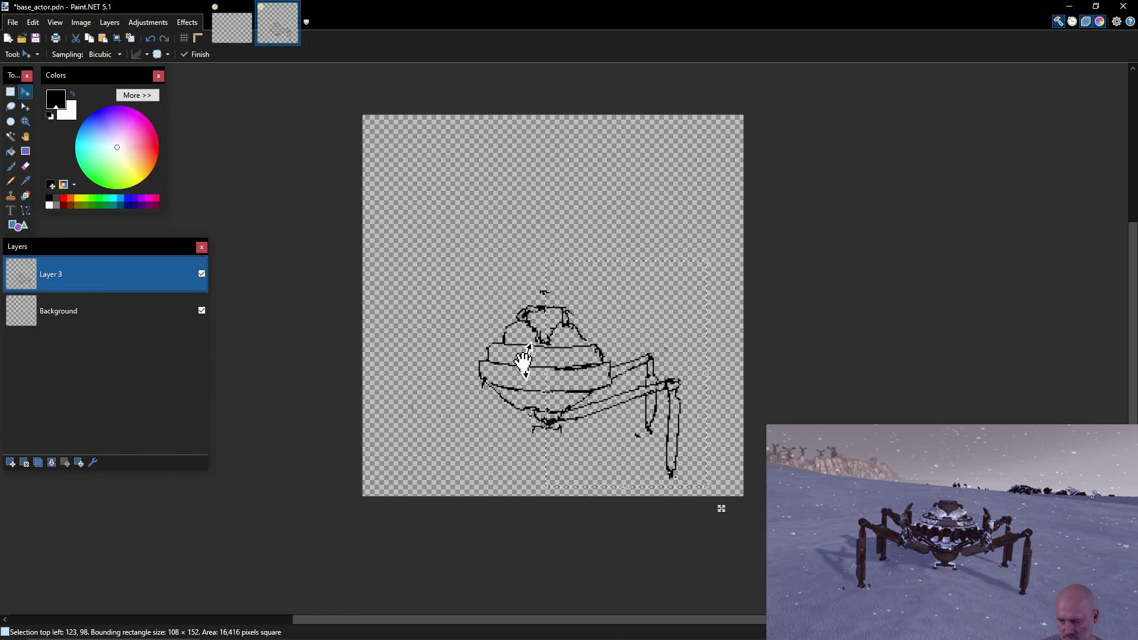
key(ctrl+d)
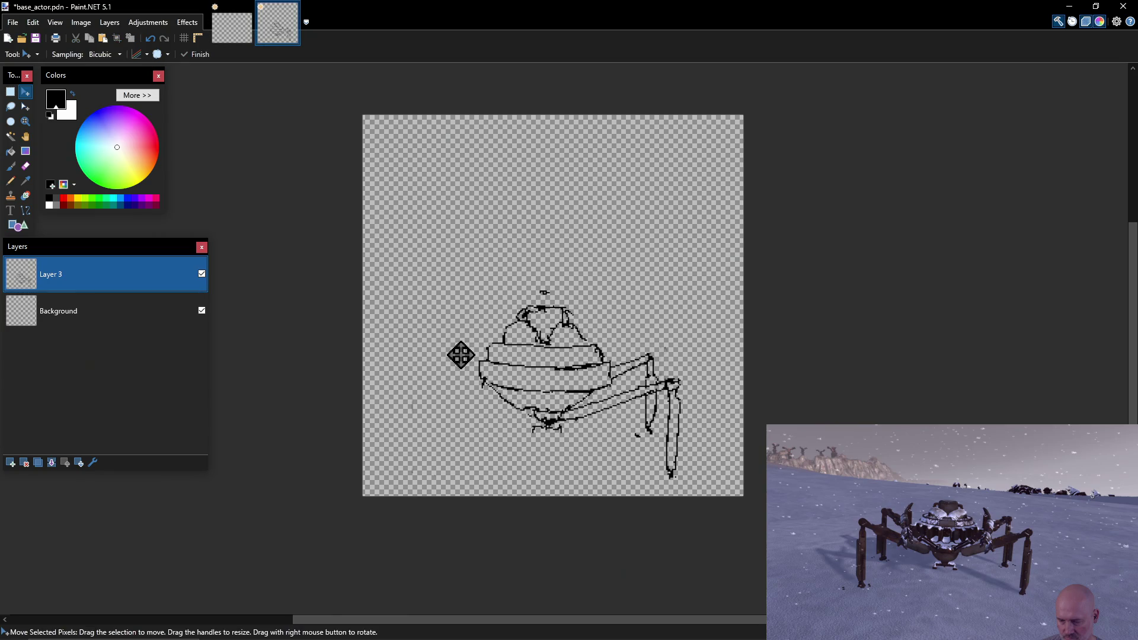
click(11, 462)
key(ctrl+shift+d)
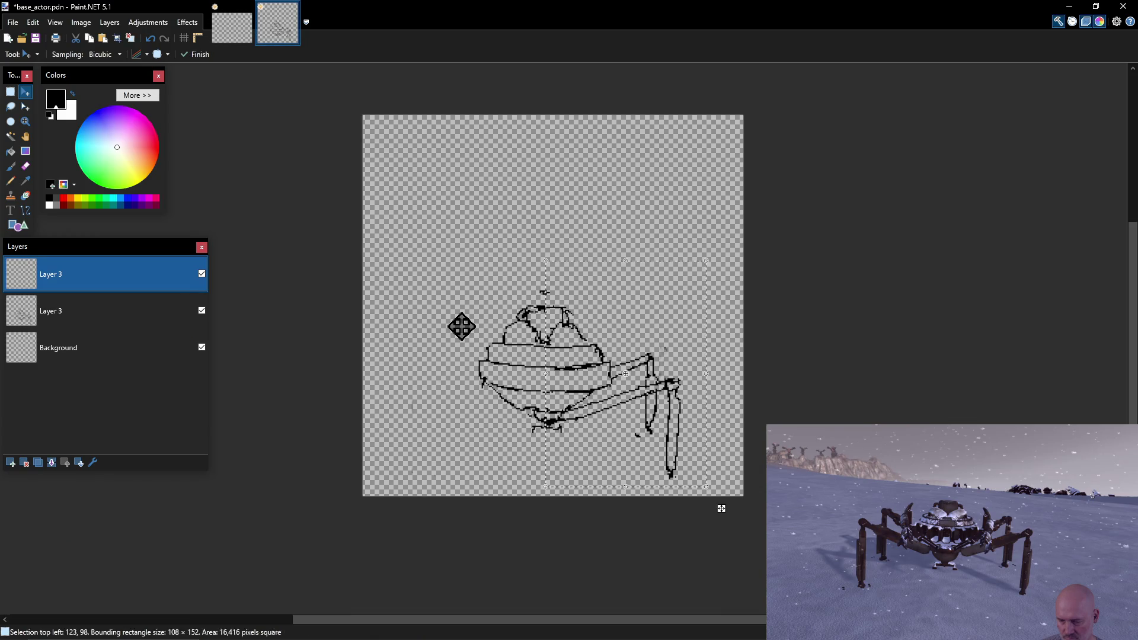
mouse_move(721, 509)
mouse_down()
mouse_move(584, 497)
mouse_move(718, 444)
mouse_move(712, 374)
mouse_up()
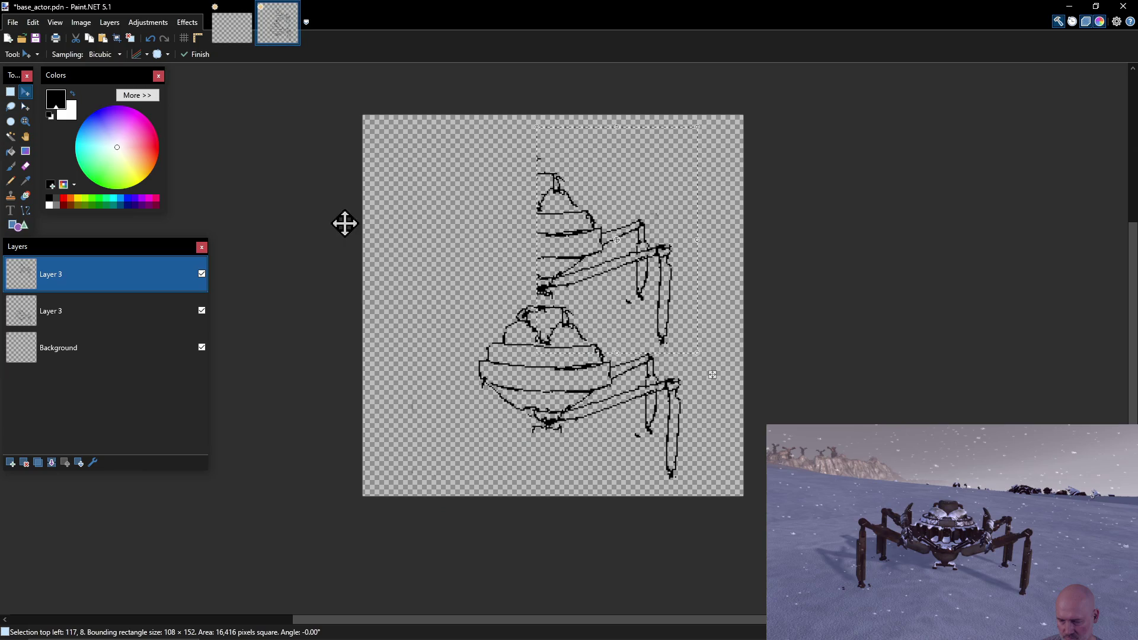
Flip the copied half horizontally and align it as the spider's left arm and leg.
click(18, 22)
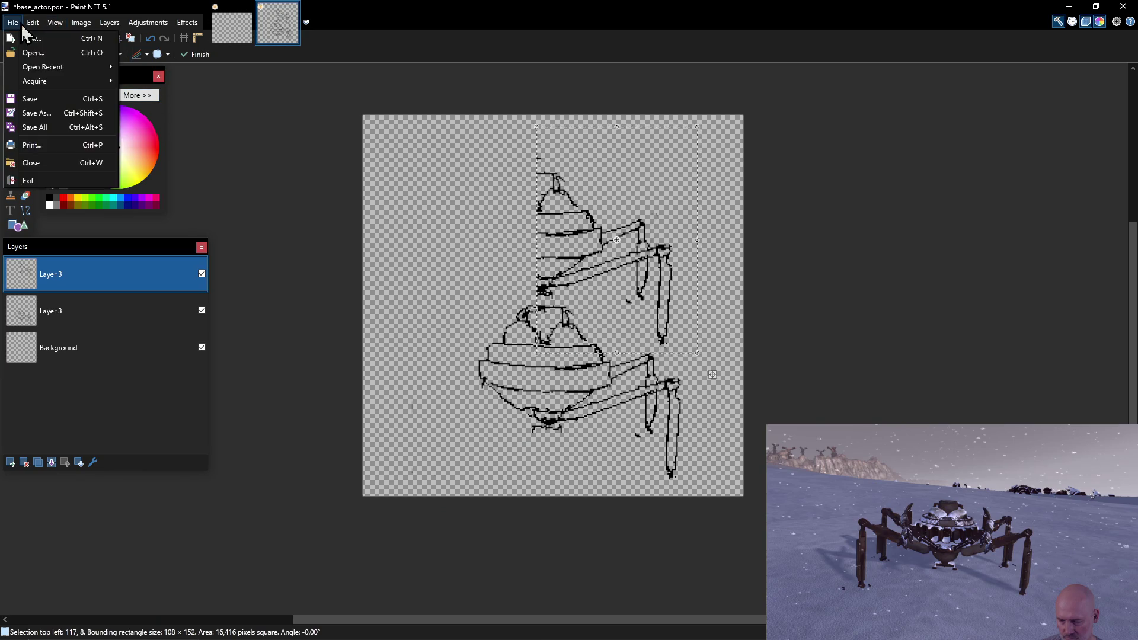
mouse_move(38, 25)
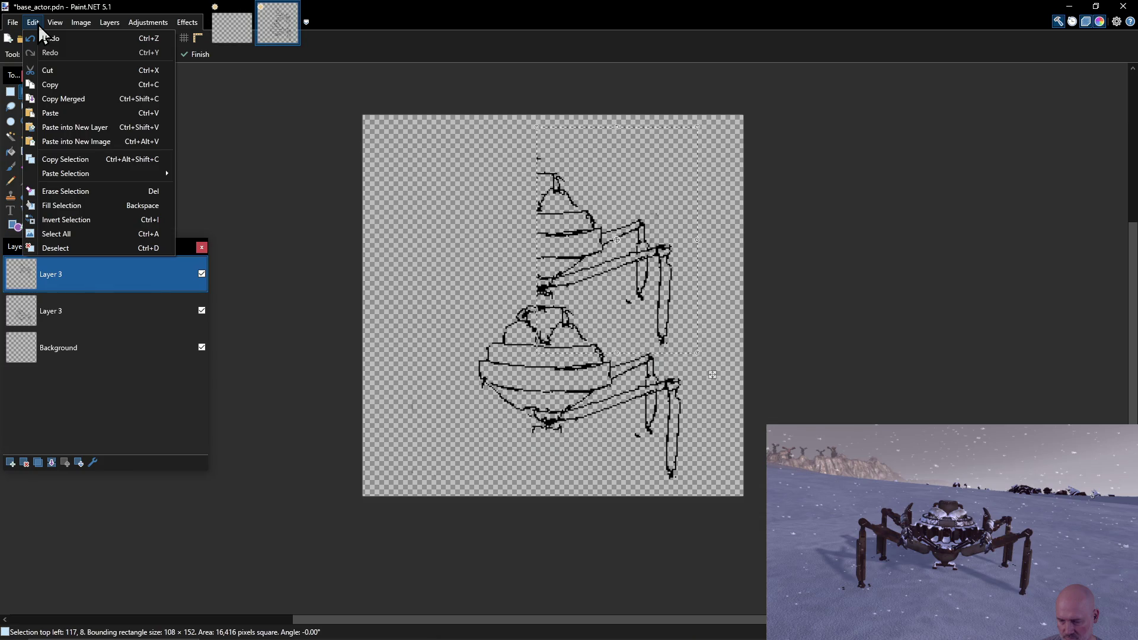
click(39, 23)
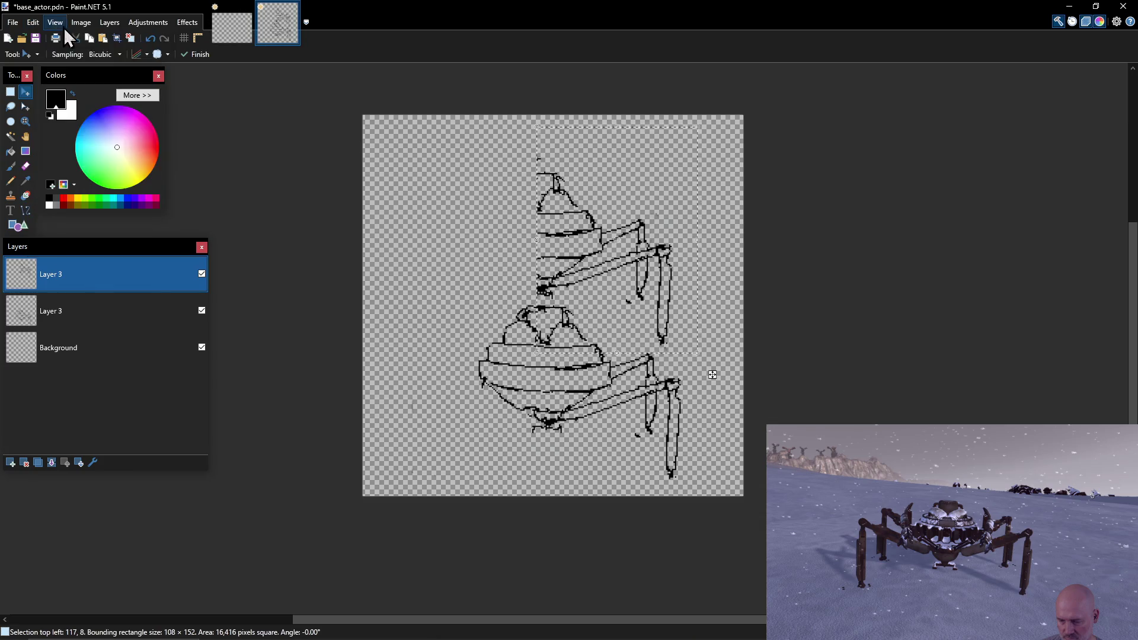
click(104, 24)
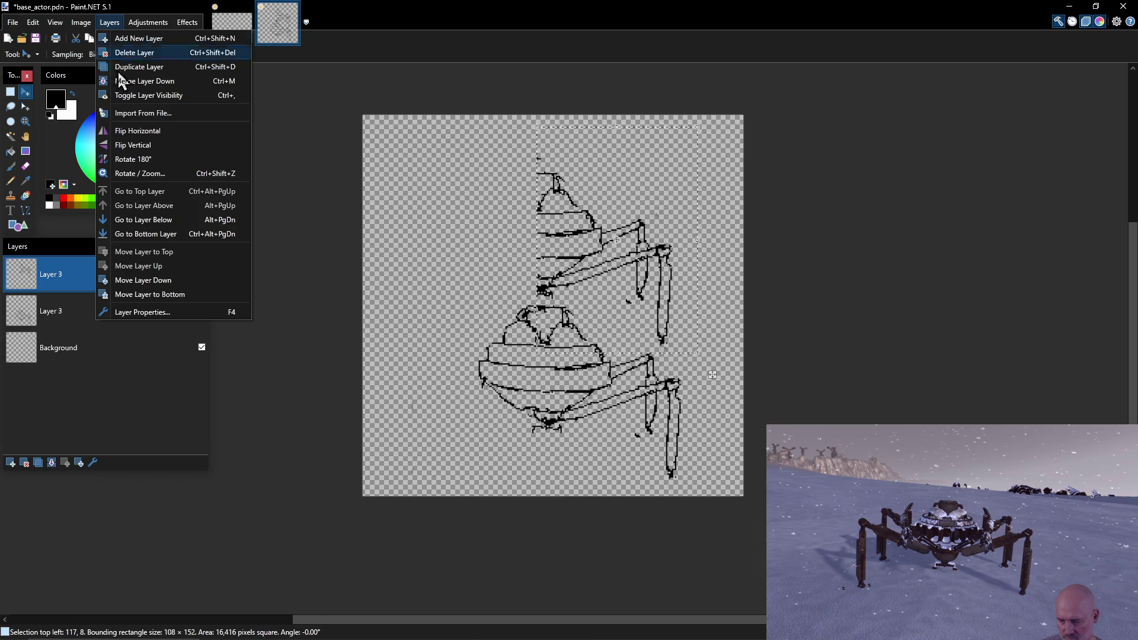
click(158, 131)
mouse_move(522, 235)
mouse_down()
mouse_move(504, 229)
mouse_move(478, 305)
mouse_move(492, 324)
mouse_move(461, 205)
mouse_up()
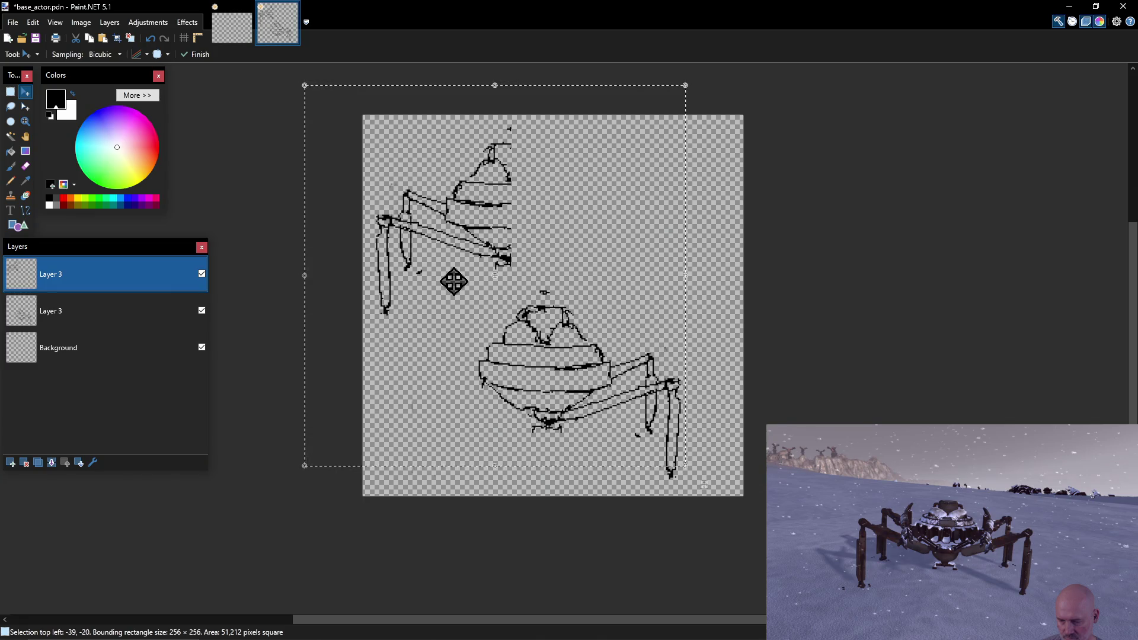
mouse_move(473, 207)
mouse_down()
mouse_move(470, 304)
mouse_move(510, 370)
mouse_up()
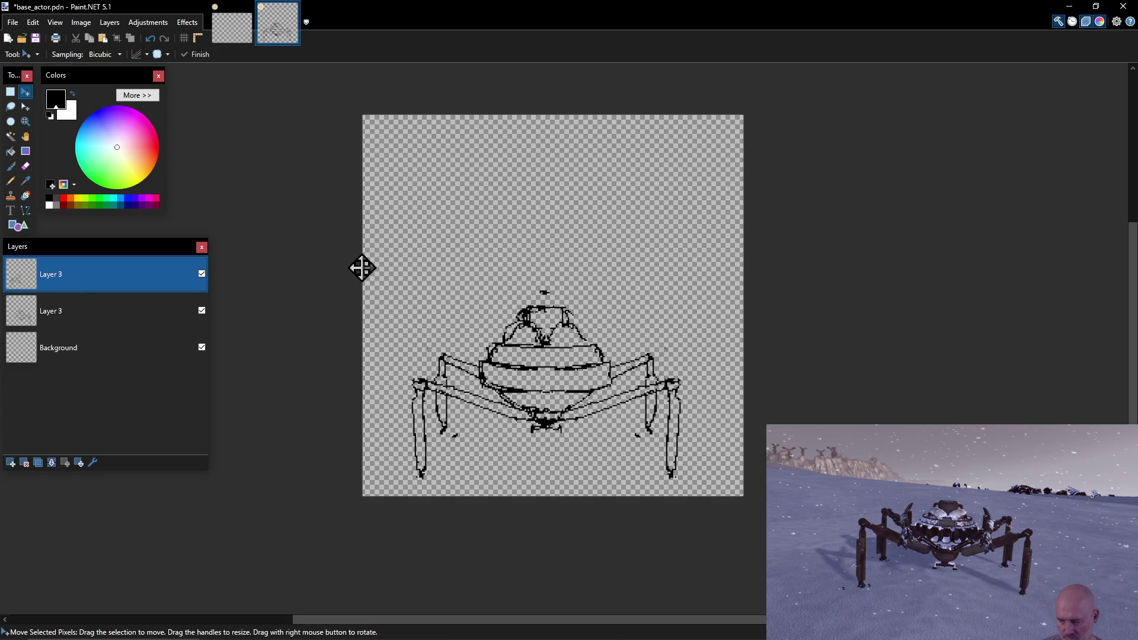
click(69, 314)
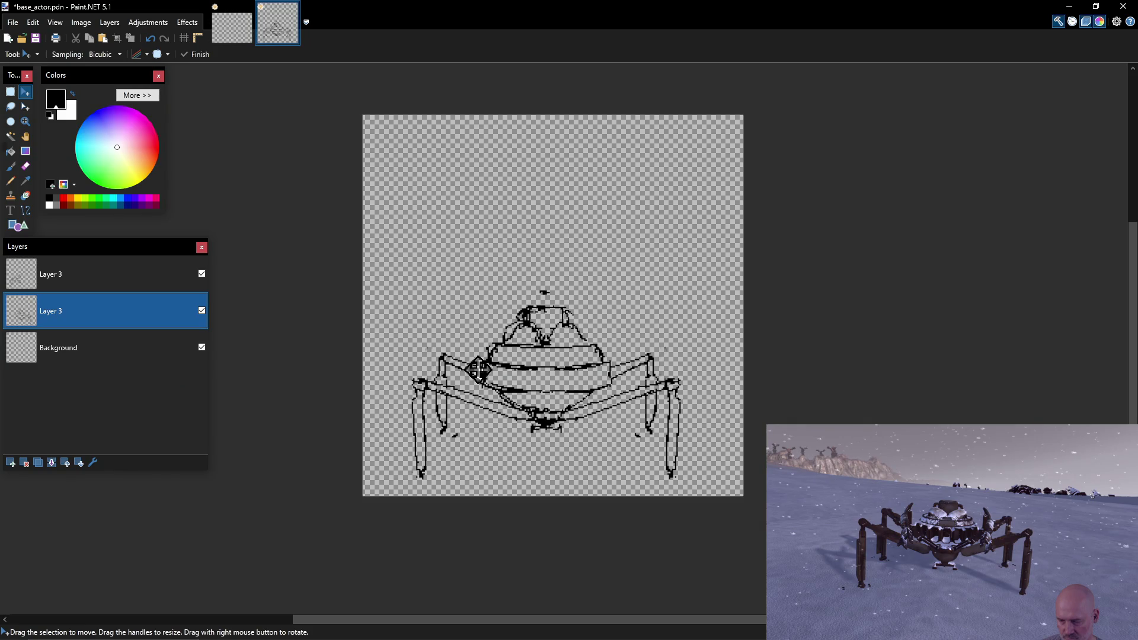
key(e)
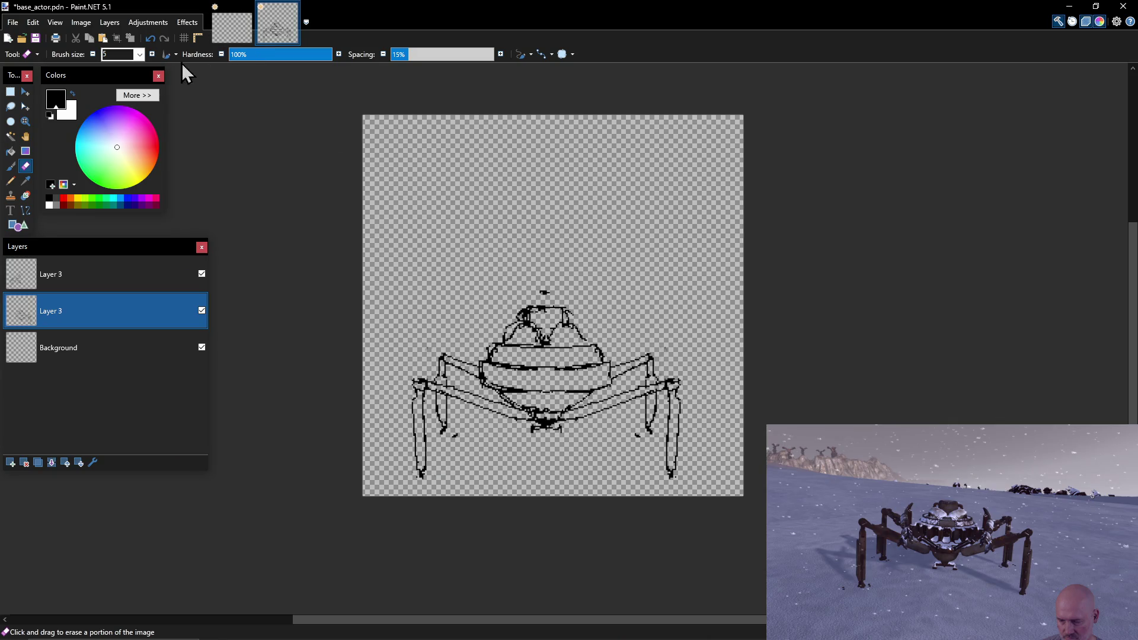
Erase the doubled lines left of the dome on the middle layer with a size-15 eraser.
click(140, 55)
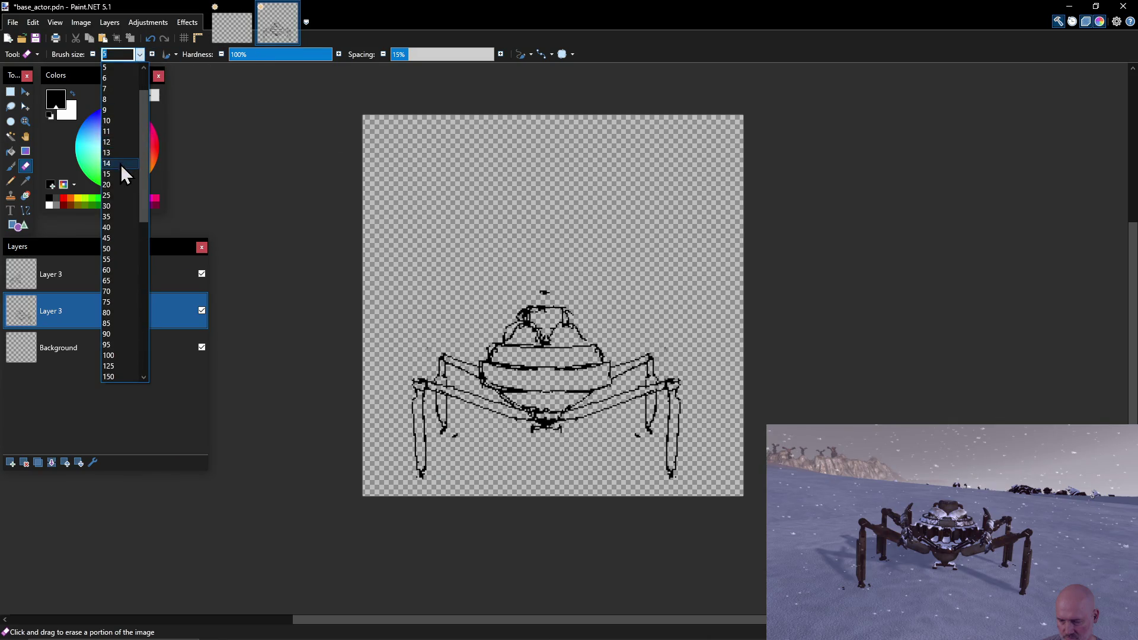
click(121, 173)
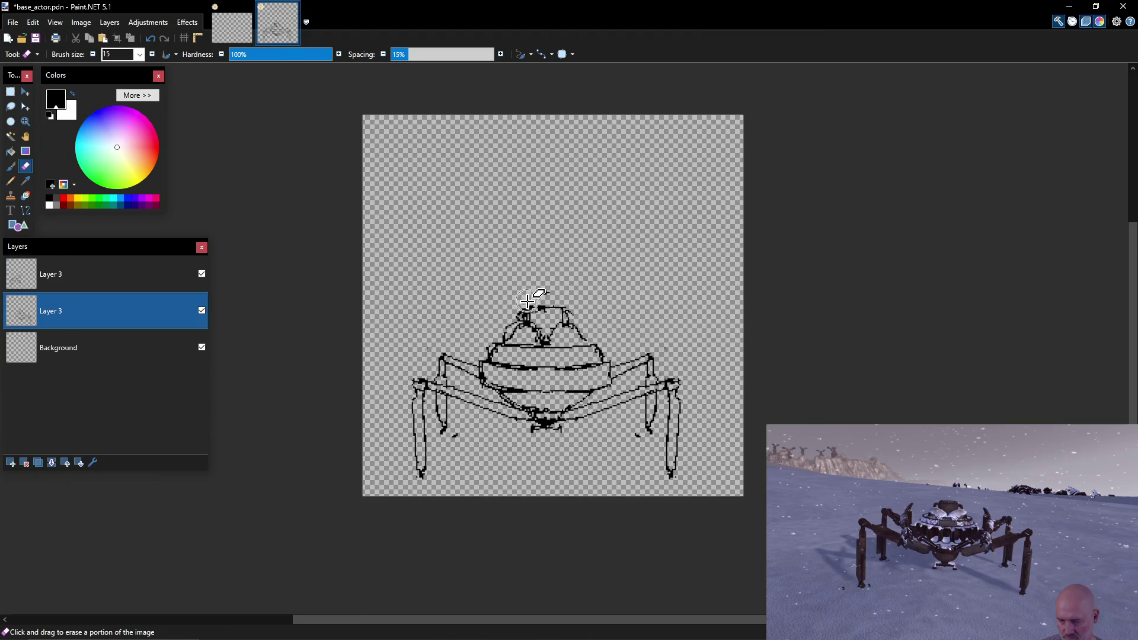
mouse_move(541, 335)
mouse_down()
mouse_move(538, 429)
mouse_move(485, 354)
mouse_move(506, 342)
mouse_up()
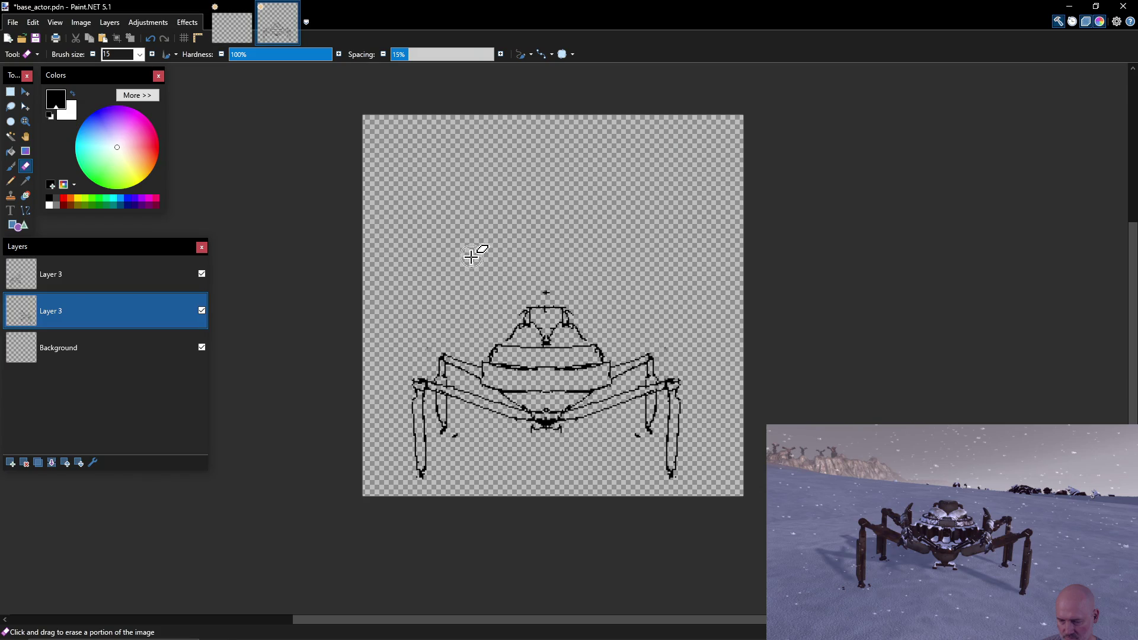
Return to the Pencil and make the top Layer 3 active, toggling Background visibility.
key(p)
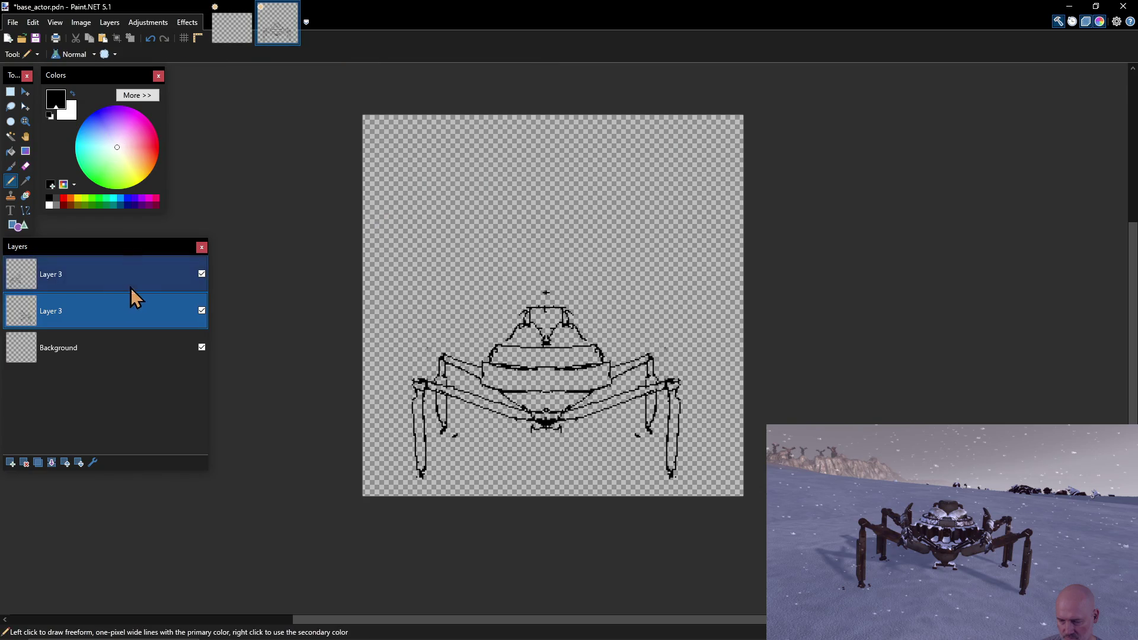
click(121, 294)
click(122, 301)
click(109, 277)
click(113, 302)
click(111, 279)
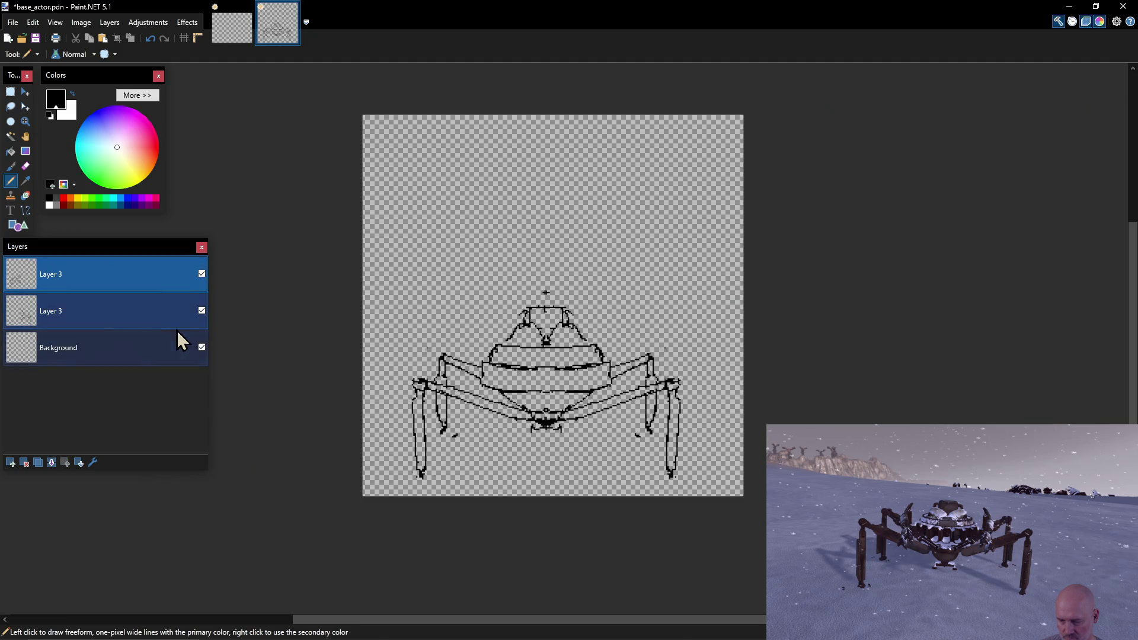
click(201, 347)
click(147, 313)
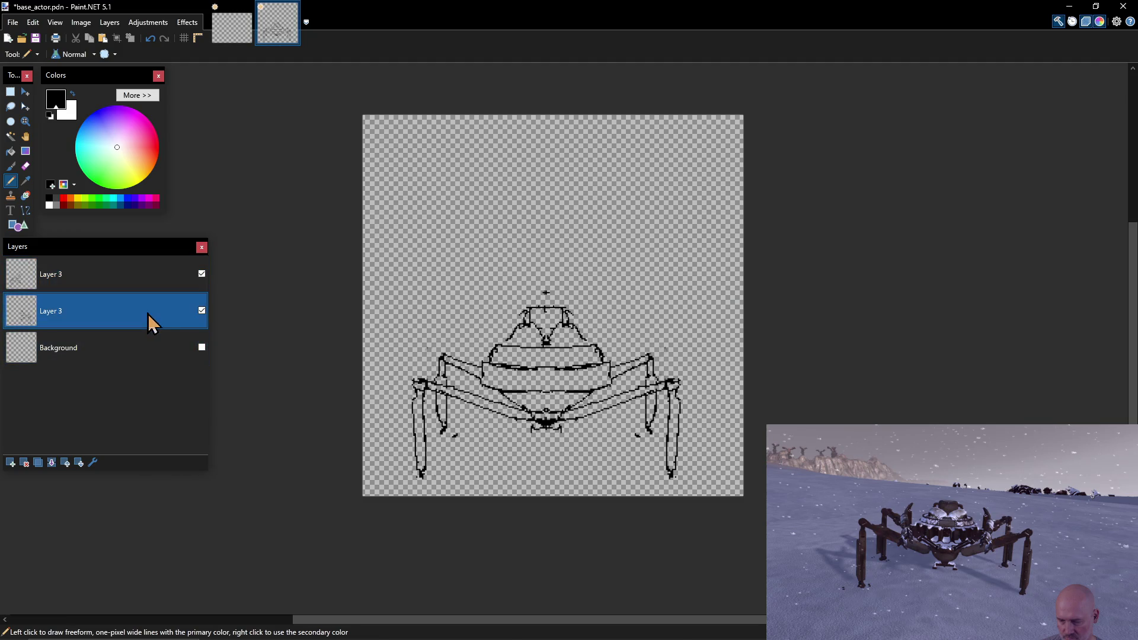
Merge the top Layer 3 down into the Layer 3 below it.
click(136, 276)
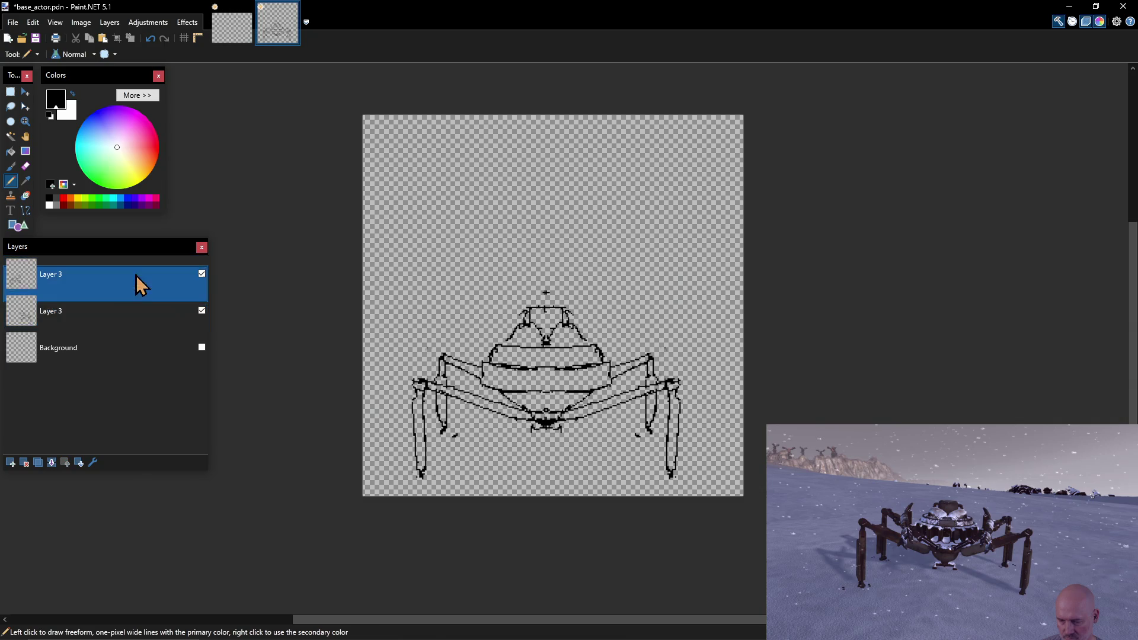
click(109, 23)
click(131, 83)
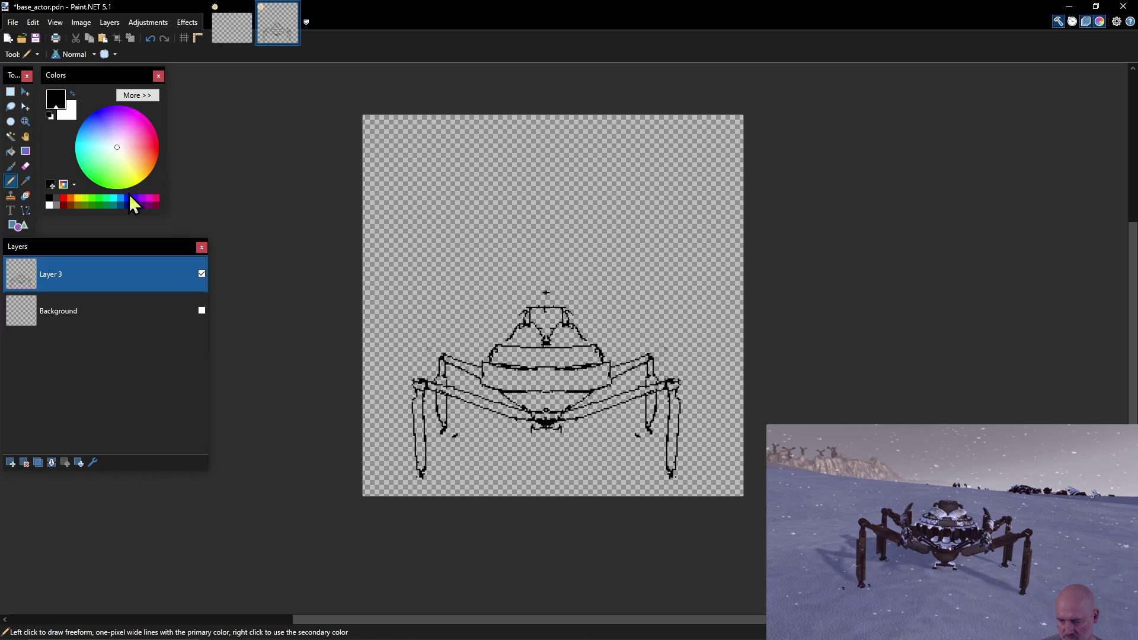
Set the primary colour to a mid grey on the colour wheel.
click(92, 204)
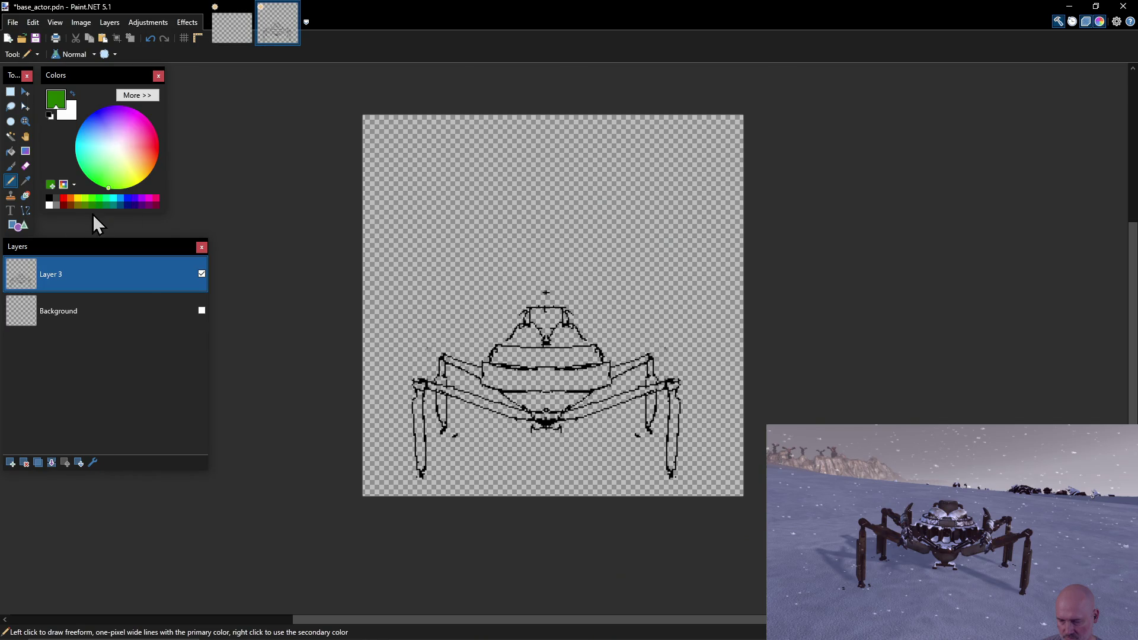
click(93, 170)
mouse_move(93, 171)
mouse_down()
mouse_move(94, 133)
mouse_move(101, 181)
mouse_move(147, 181)
mouse_move(124, 170)
mouse_move(119, 150)
mouse_move(104, 156)
mouse_up()
click(133, 96)
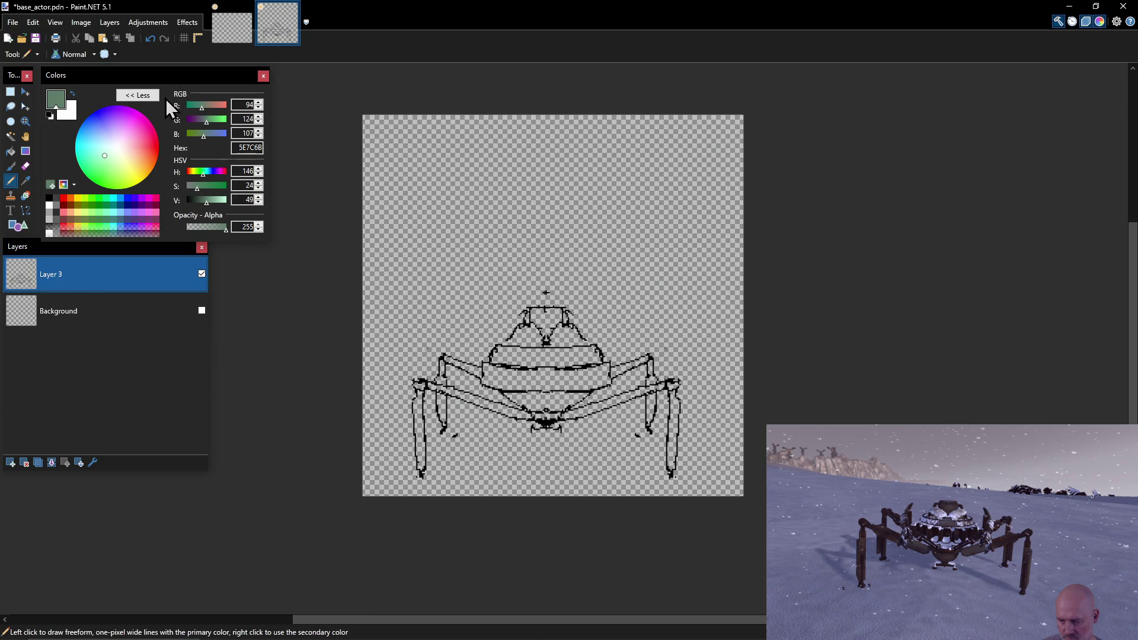
click(145, 98)
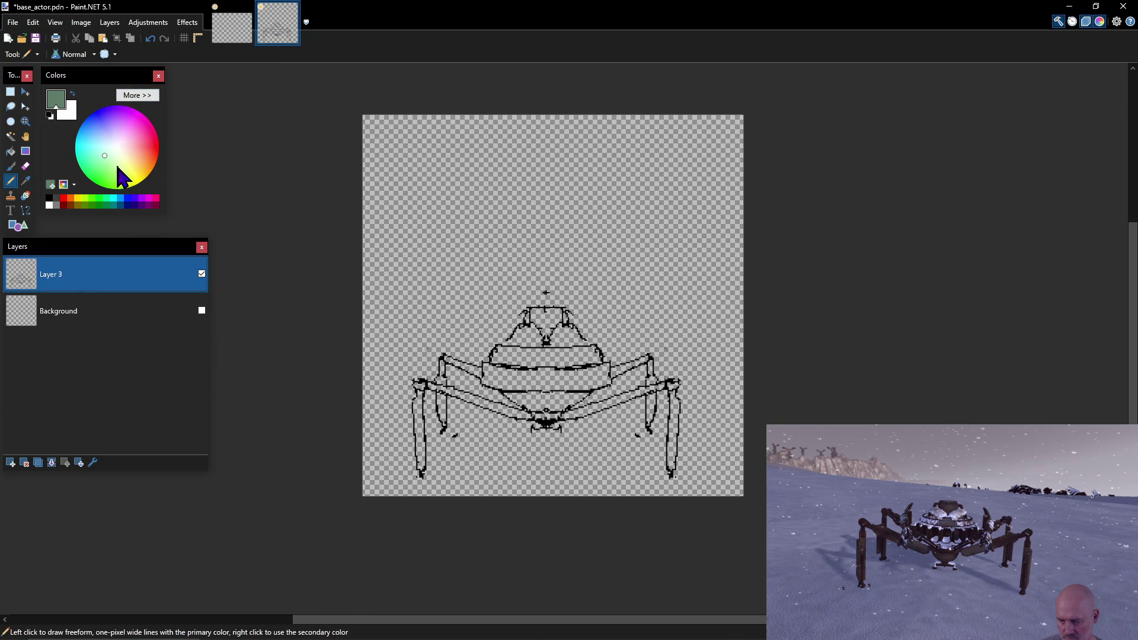
drag(115, 149, 117, 149)
click(118, 141)
Open the Palettes folder from the palette options menu.
click(115, 143)
click(73, 185)
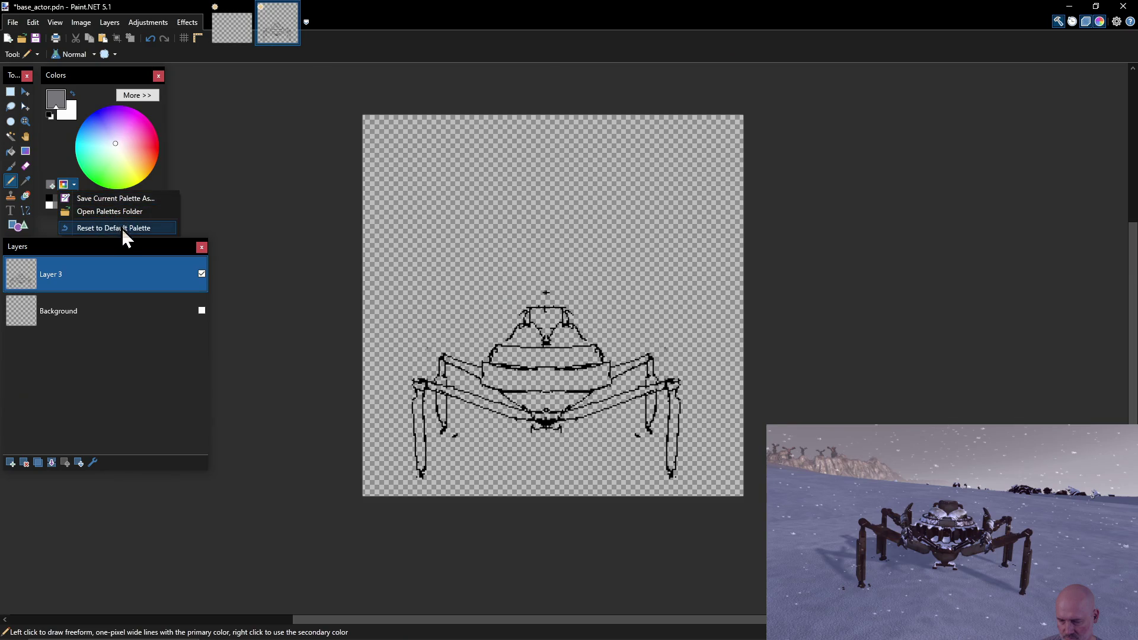
click(129, 213)
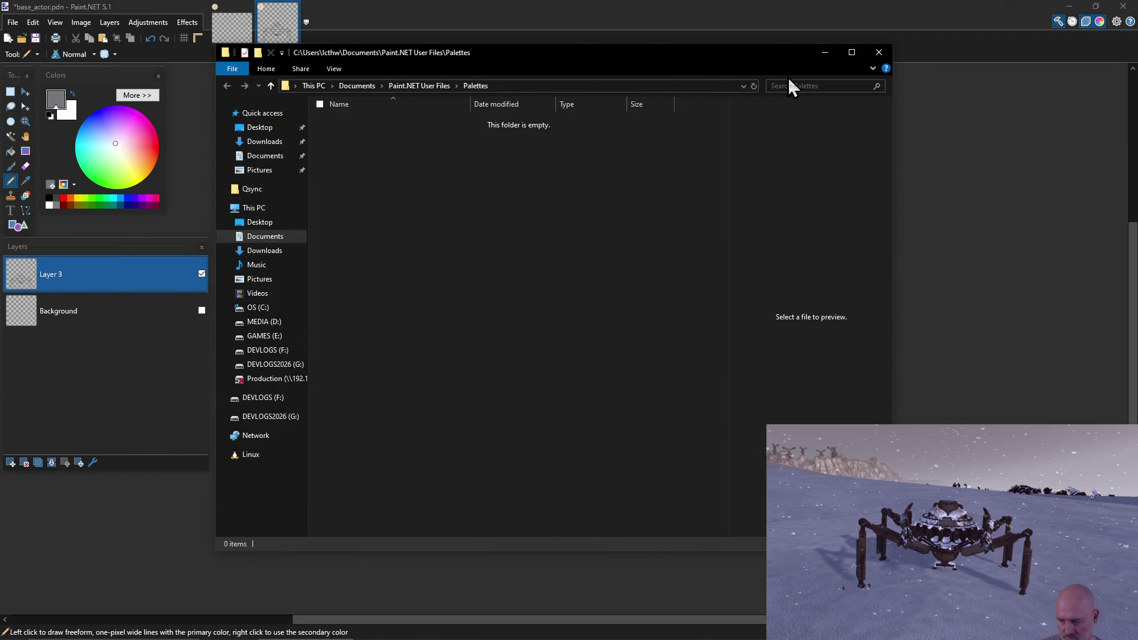
Close the empty Palettes folder window to return to Paint.NET.
click(879, 52)
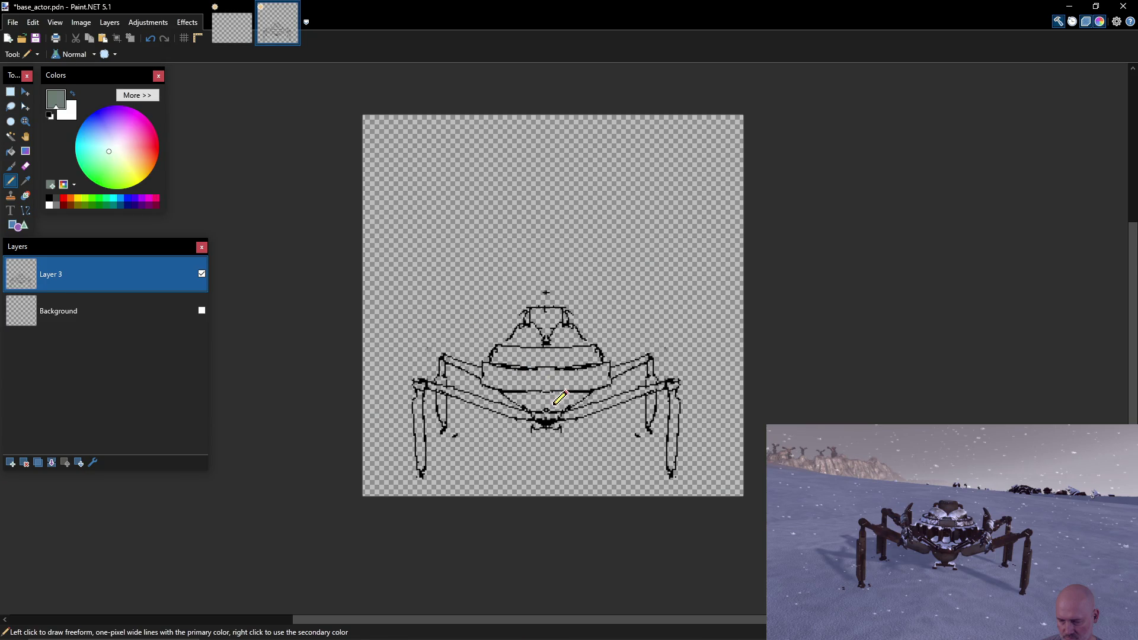
Adjust the primary colour's value and hue until it reads grey 5D6060.
drag(555, 408, 548, 402)
click(109, 151)
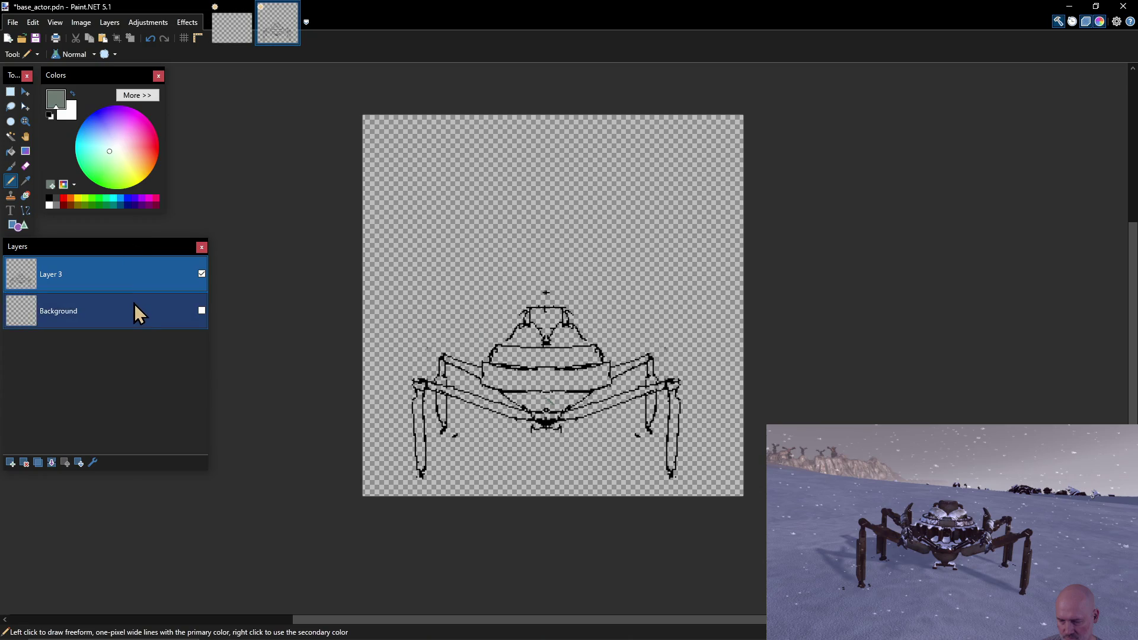
click(139, 97)
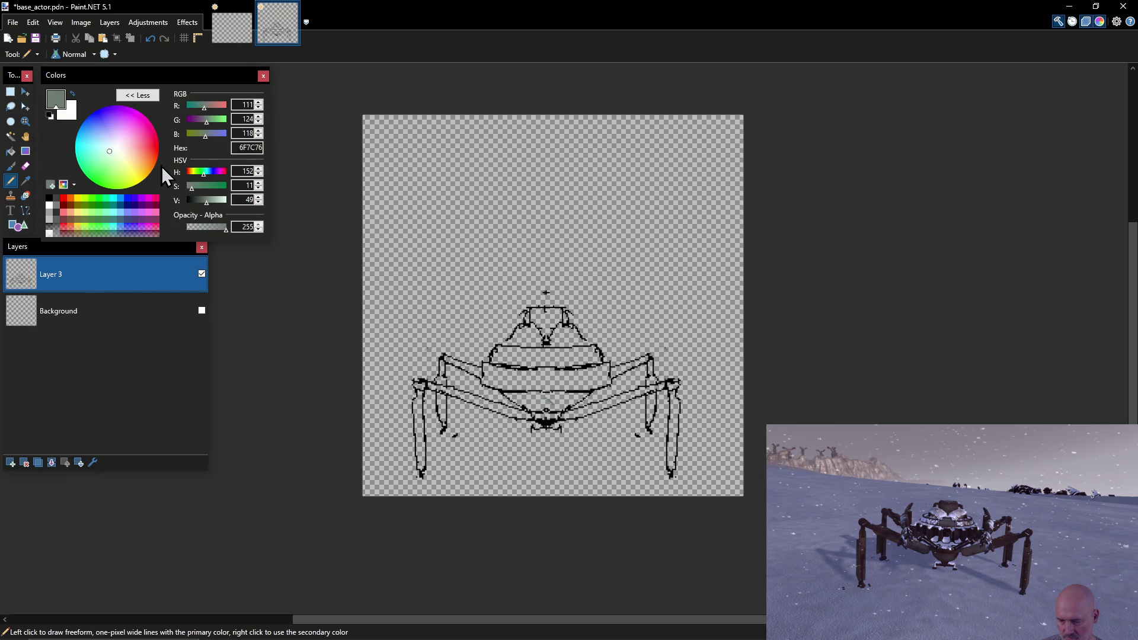
drag(204, 199, 196, 206)
click(116, 150)
drag(116, 149, 114, 147)
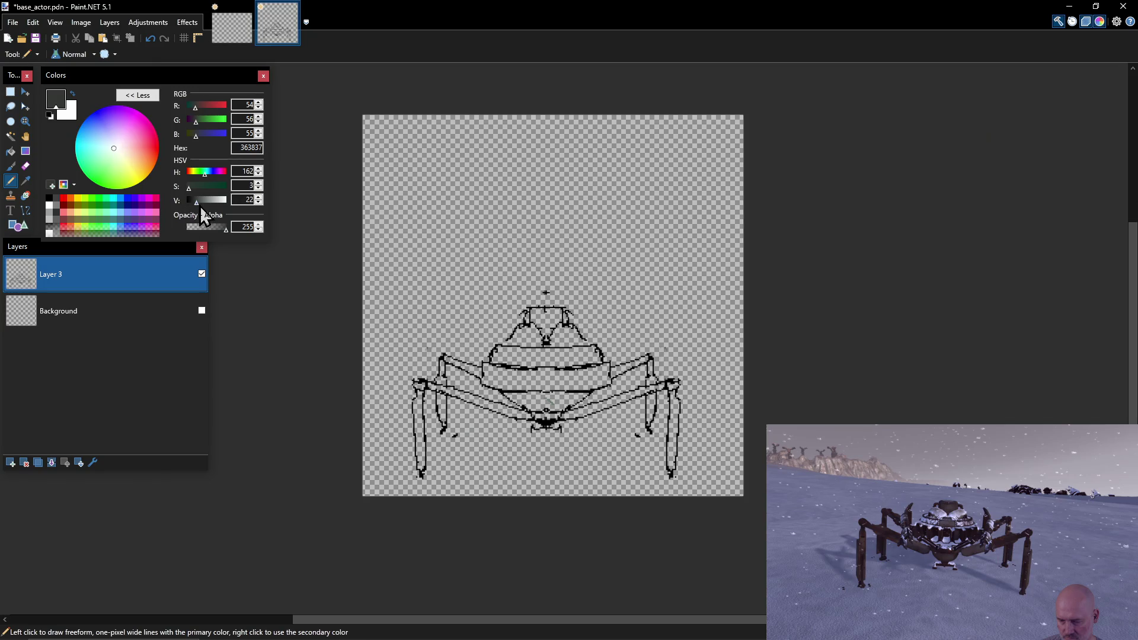
click(203, 204)
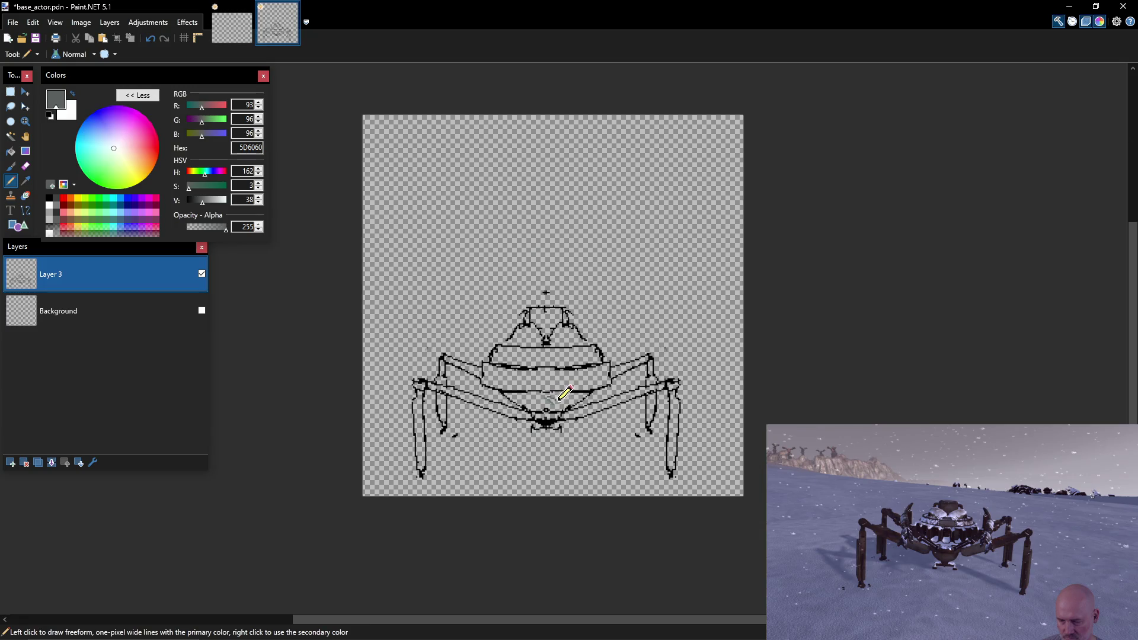
Pencil a small grey test mark on the body and undo the grey leg stroke.
drag(554, 403, 552, 400)
drag(577, 412, 631, 395)
key(ctrl+z)
Save the 5D6060 grey into a palette slot.
click(51, 185)
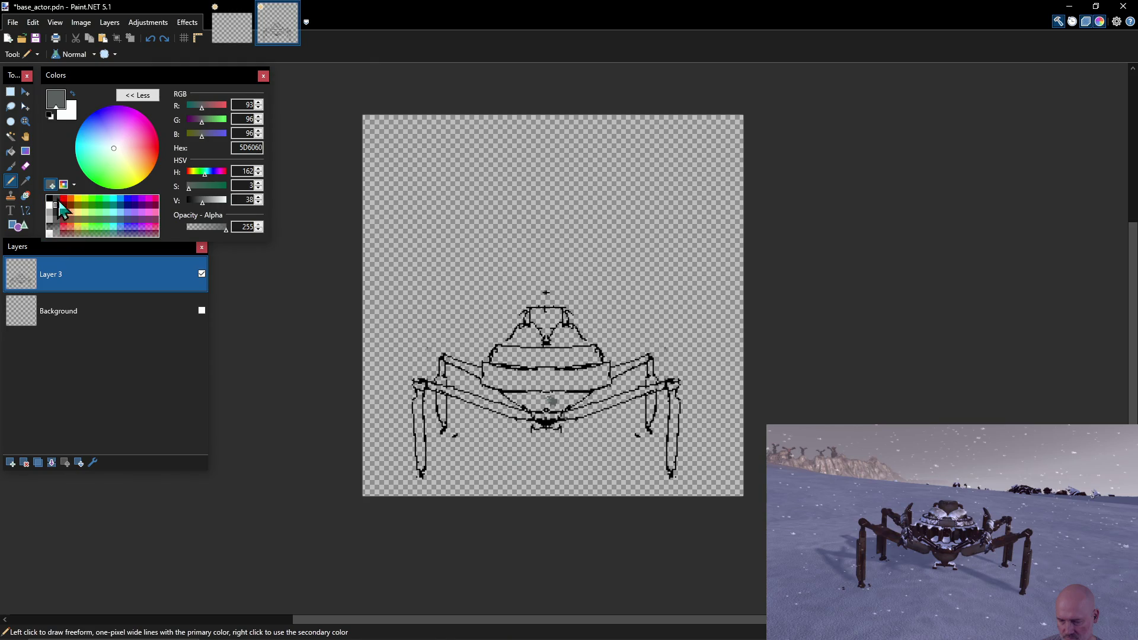
click(66, 185)
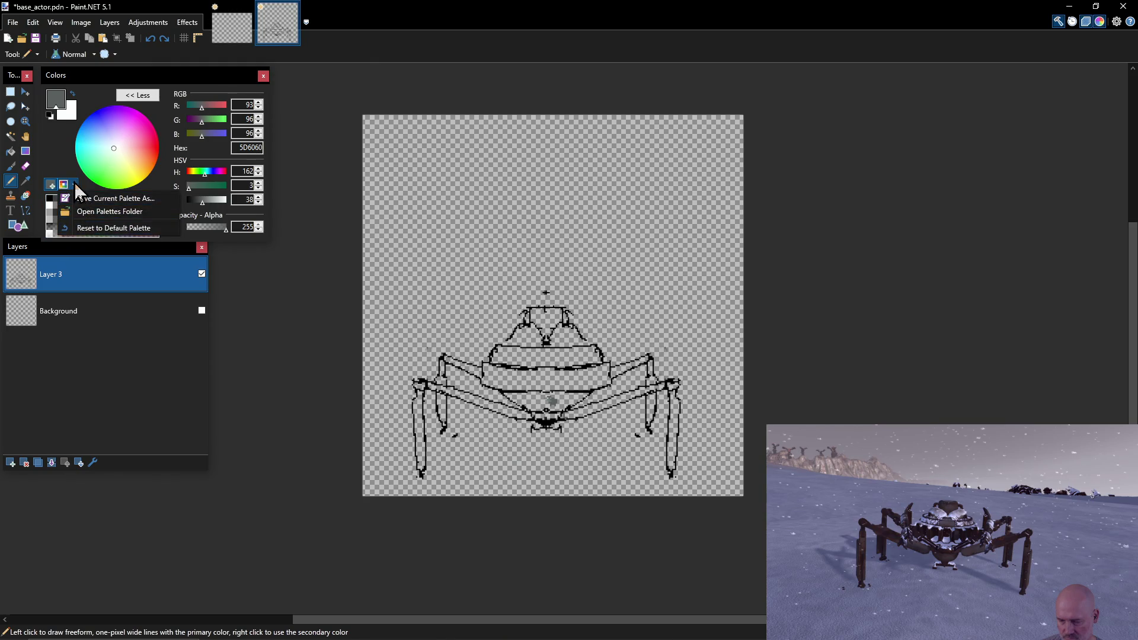
click(74, 182)
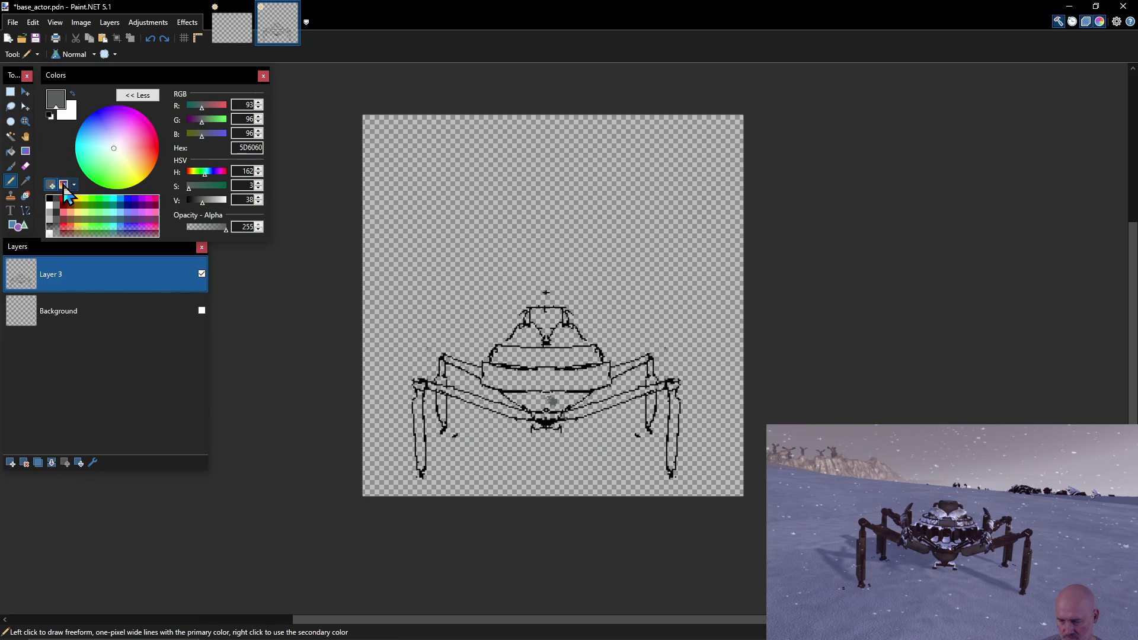
click(64, 184)
click(61, 157)
click(147, 95)
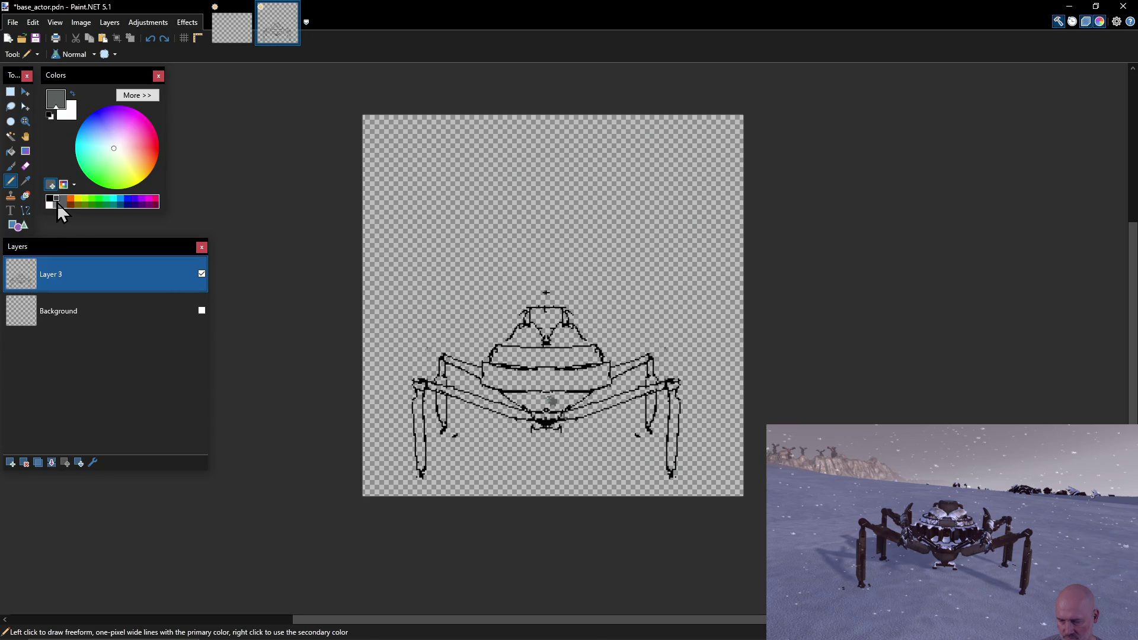
click(58, 199)
Redraw the right leg's lower outline and the body's upper outline in black.
click(50, 199)
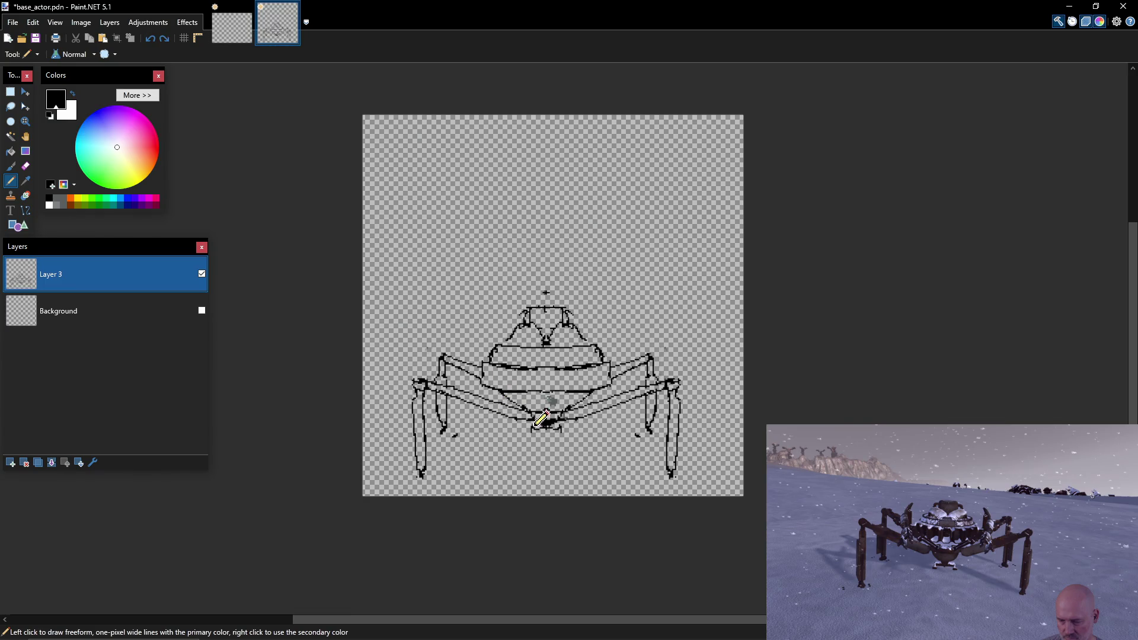
mouse_move(566, 414)
mouse_down()
mouse_move(676, 384)
mouse_move(673, 425)
mouse_up()
drag(510, 374, 486, 377)
Bucket-fill both leg struts, the upper body band and the head top dark grey.
key(f)
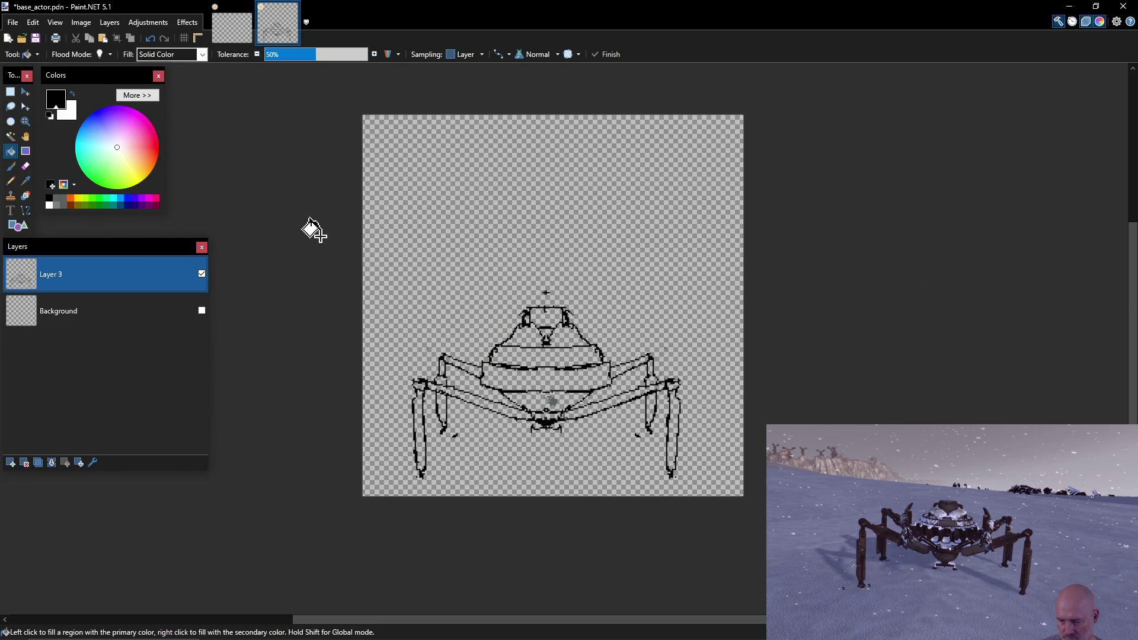
click(65, 200)
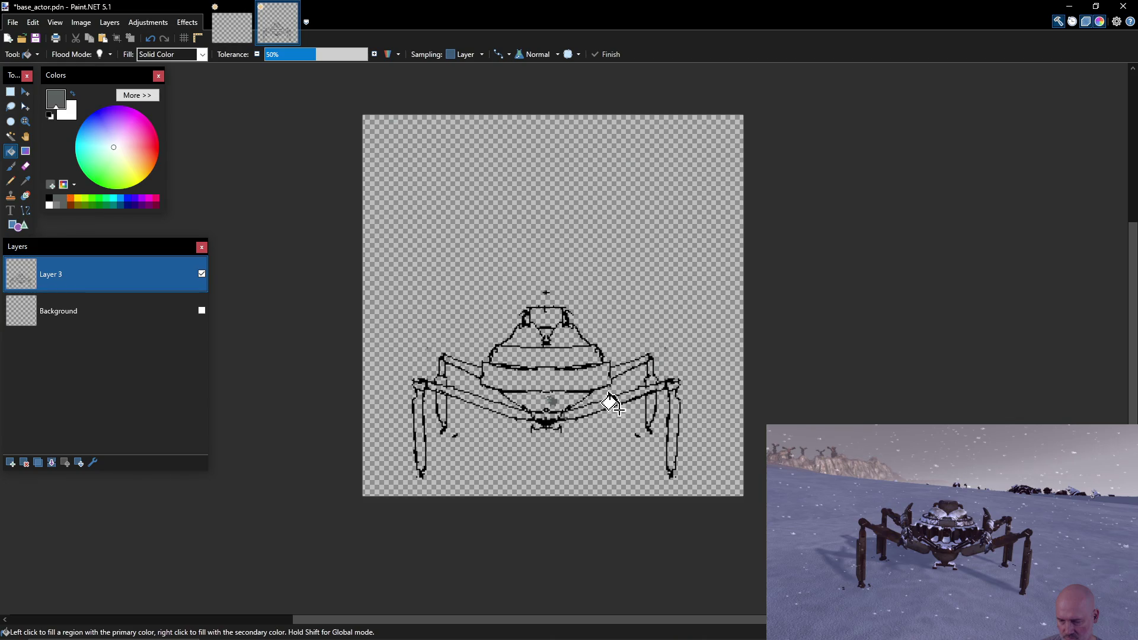
click(575, 379)
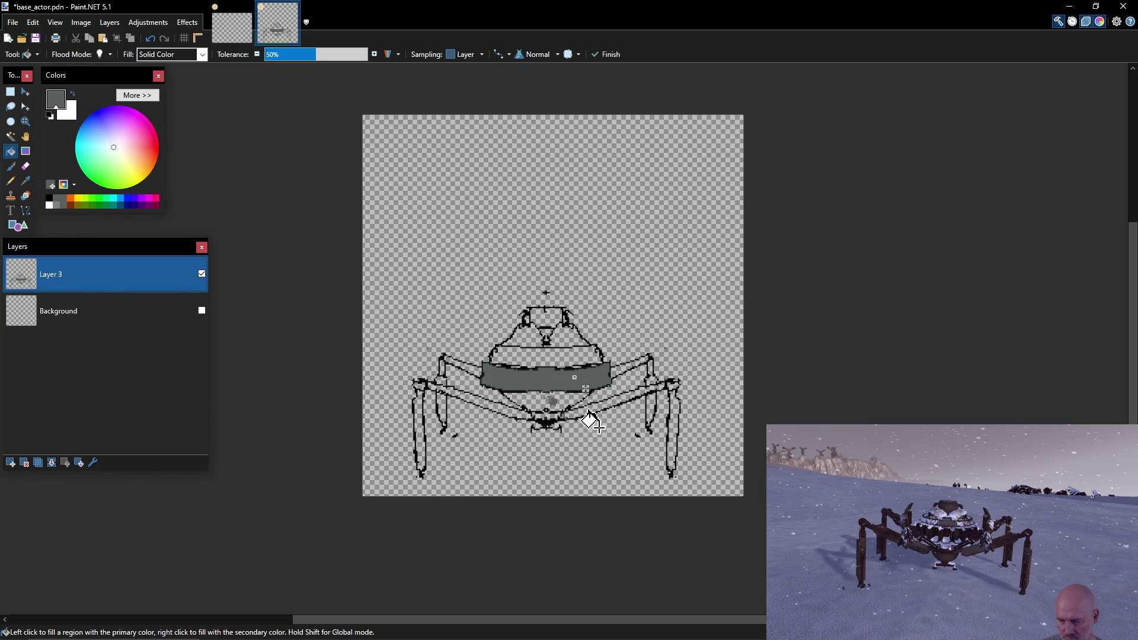
key(ctrl+z)
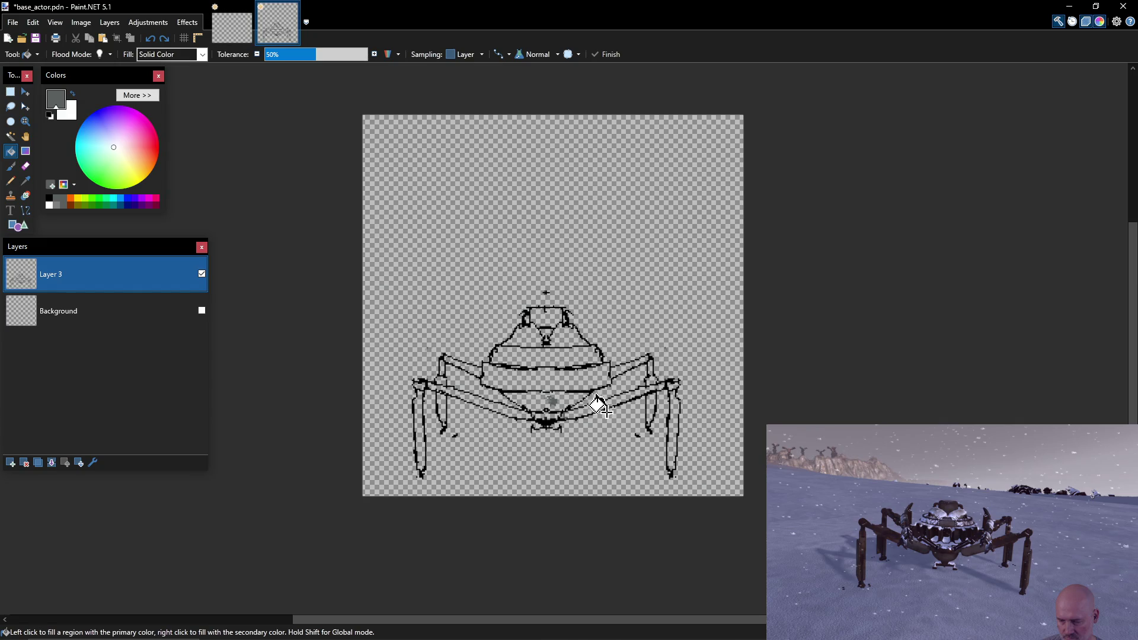
click(591, 407)
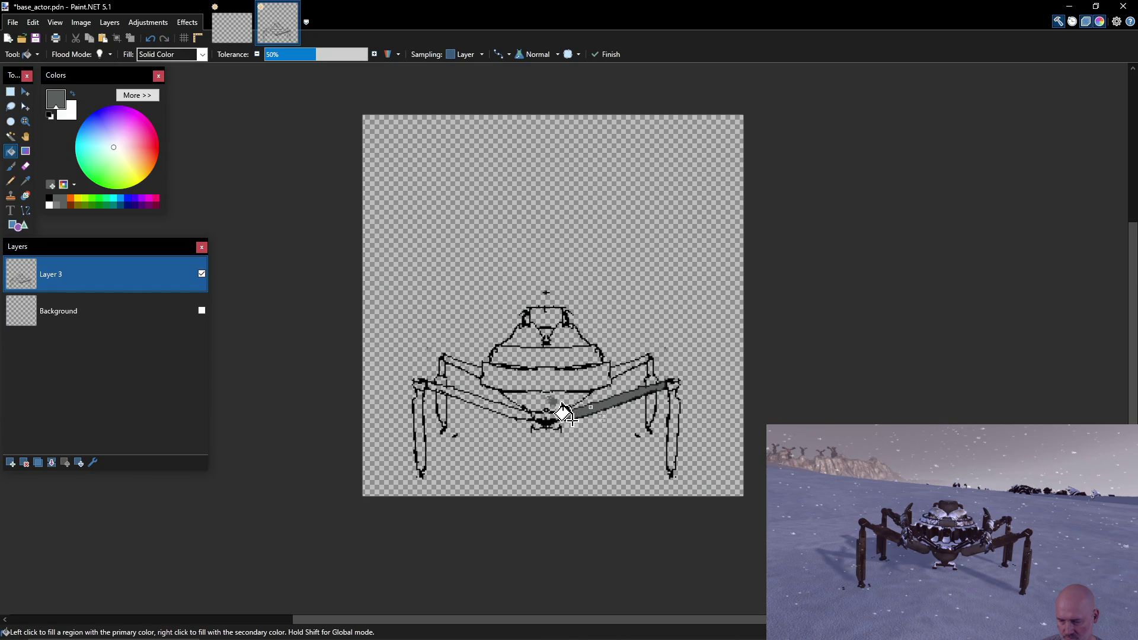
click(490, 406)
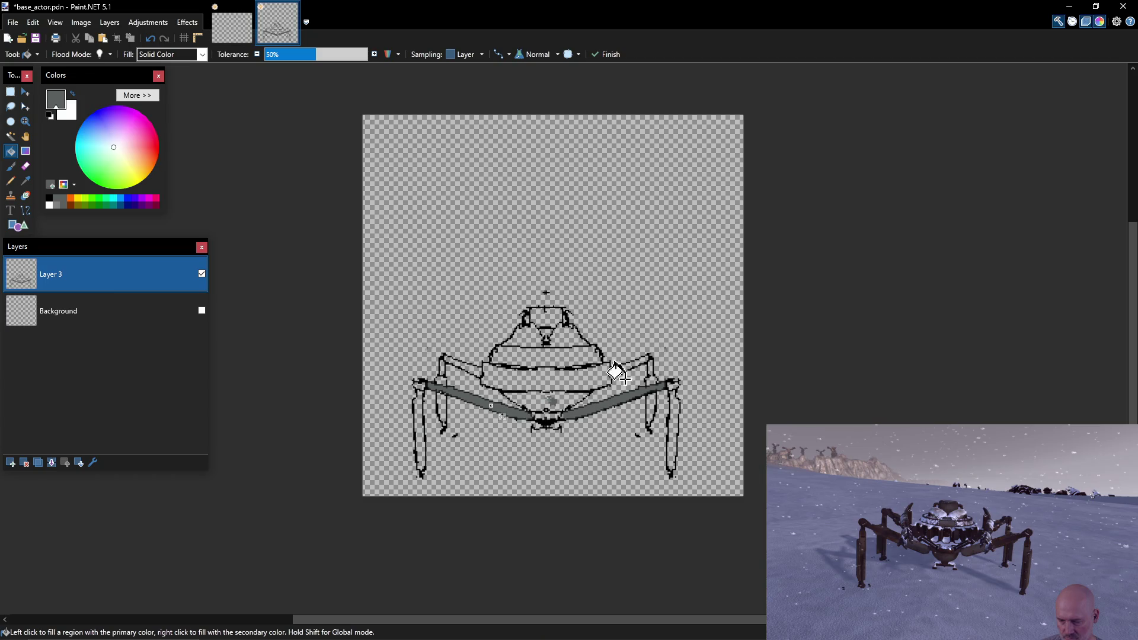
click(548, 353)
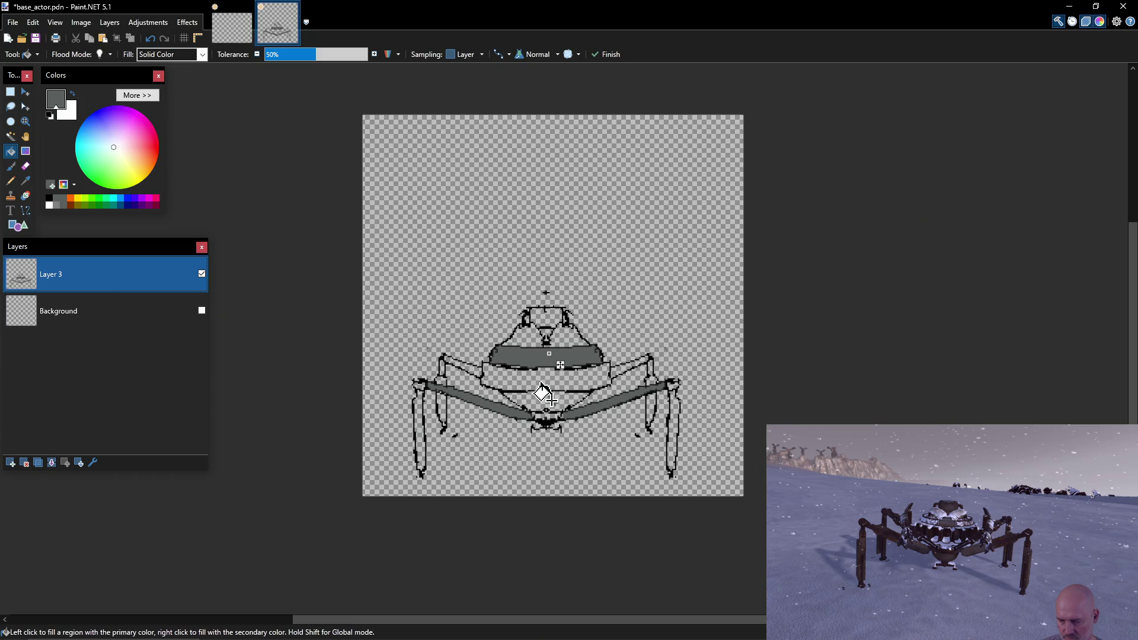
click(545, 315)
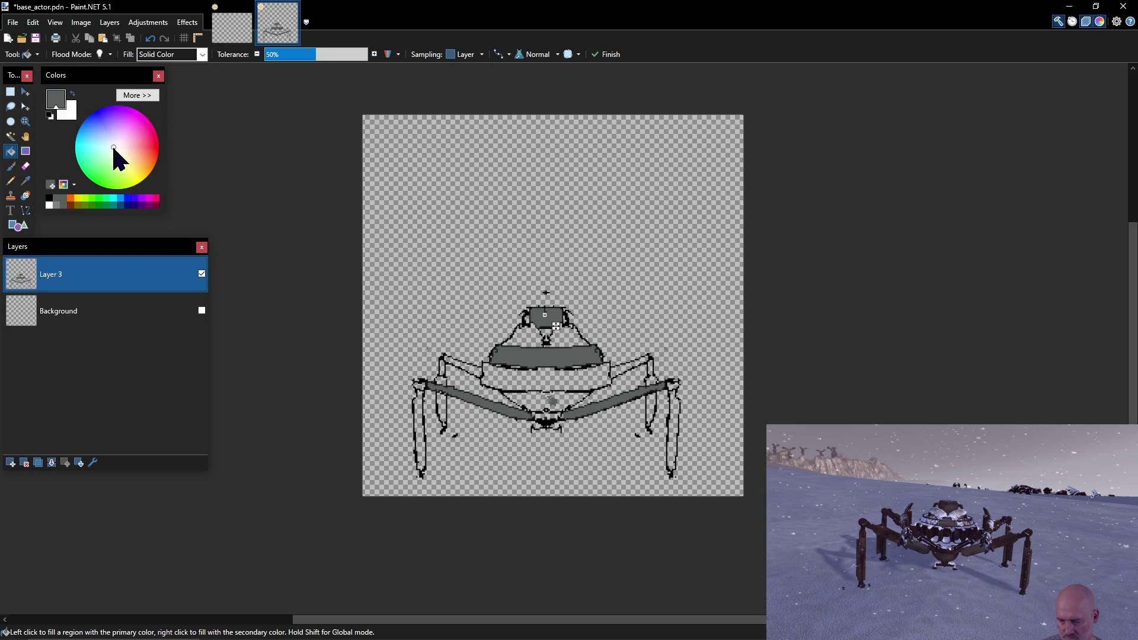
Keep the head top grey and fill the upper-right leg segment dark reddish brown.
click(135, 137)
click(137, 139)
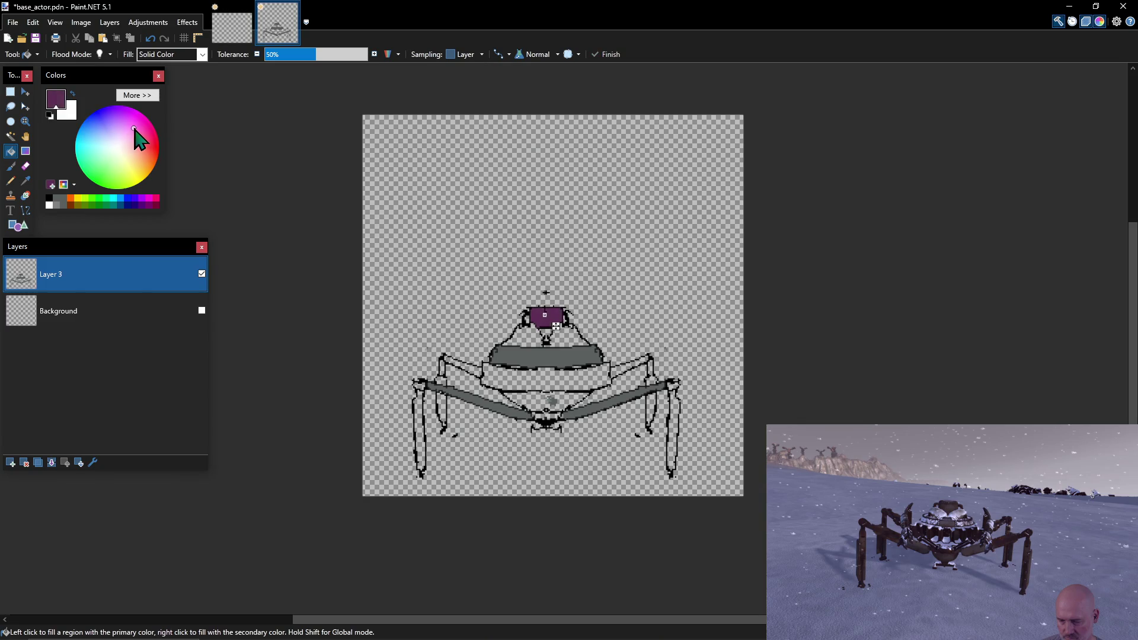
click(136, 147)
key(ctrl)
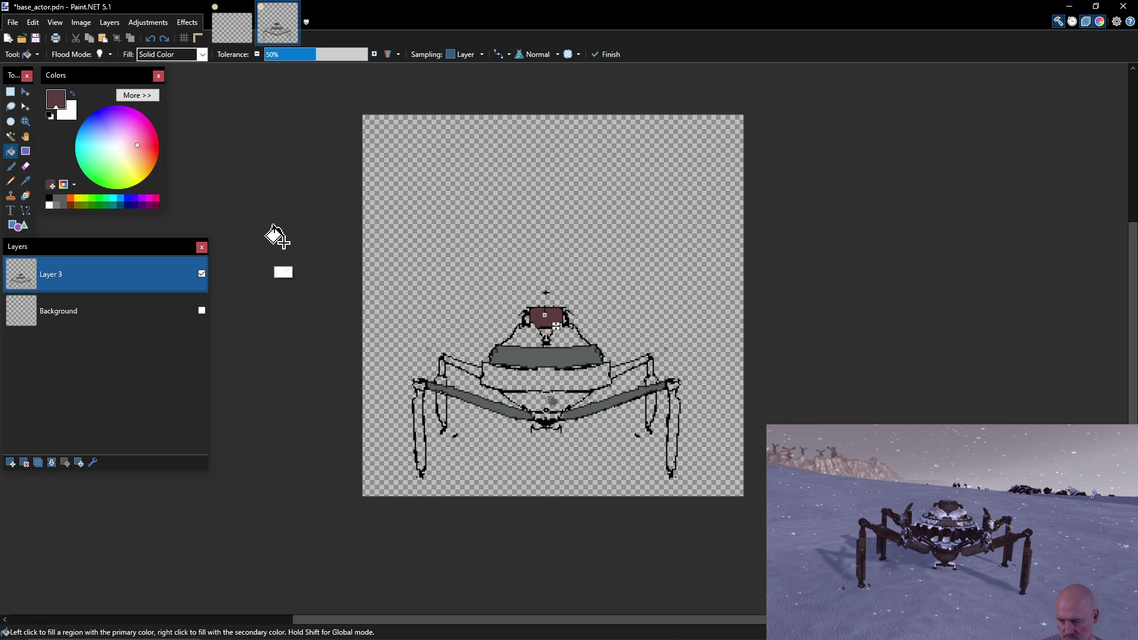
click(64, 200)
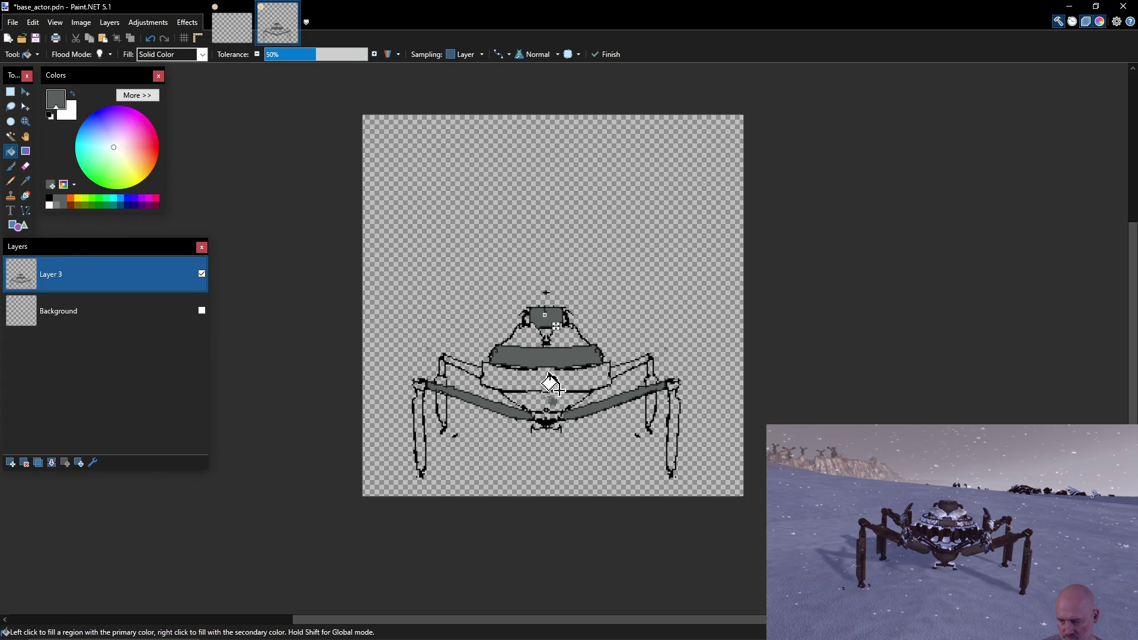
click(619, 368)
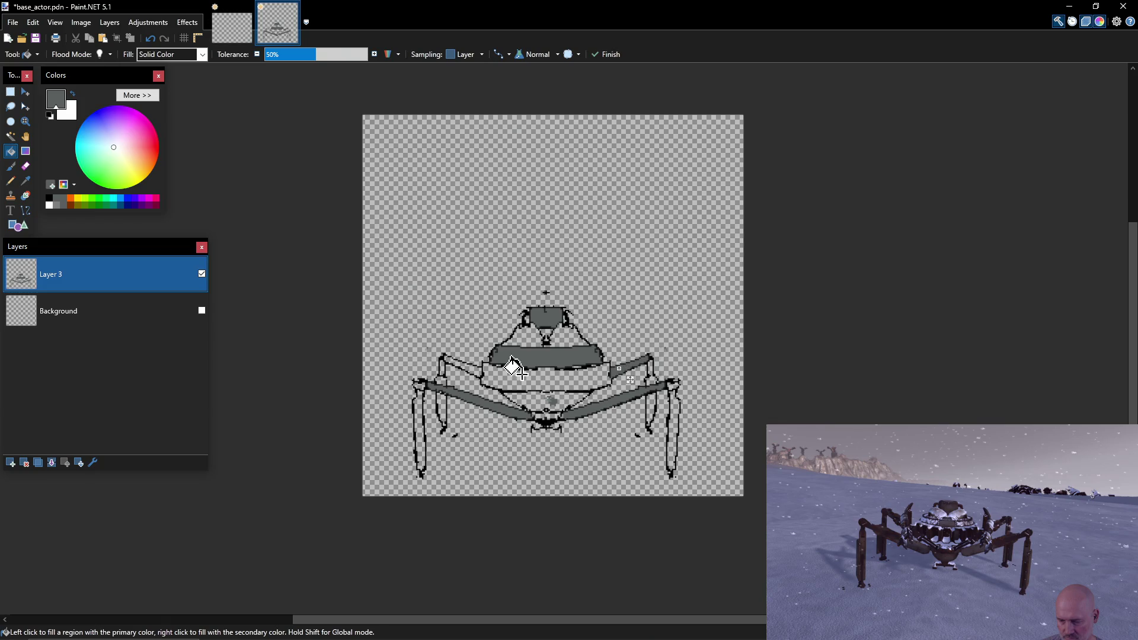
mouse_move(119, 142)
mouse_down()
mouse_move(139, 135)
mouse_move(148, 152)
mouse_up()
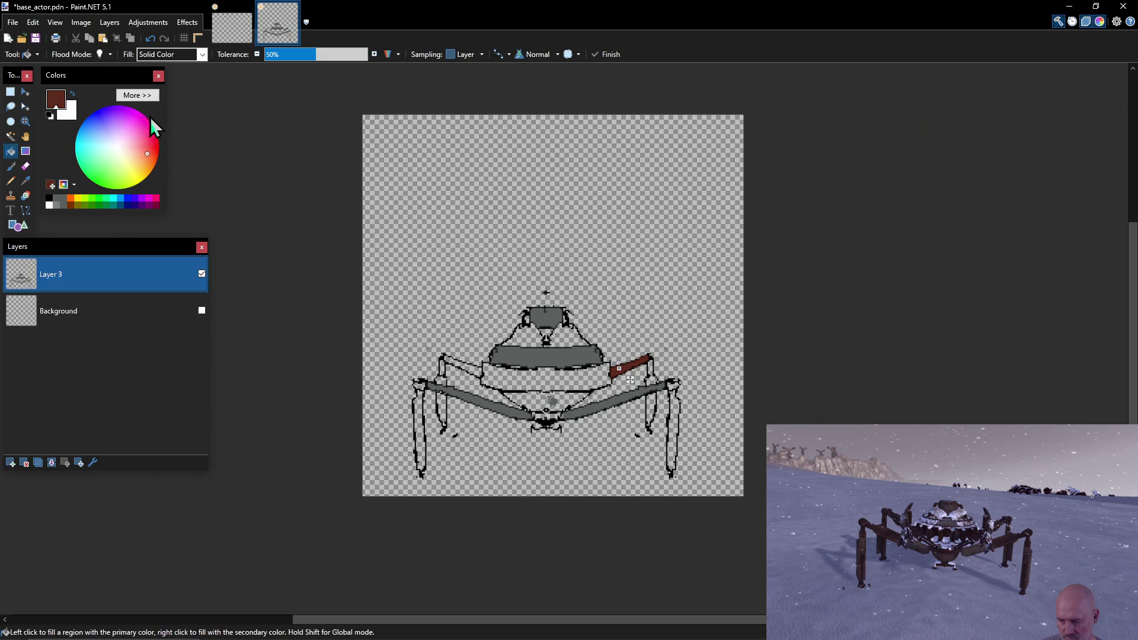
Darken the colour to deep brown 351912 and store it in the palette.
click(142, 95)
drag(203, 204, 196, 204)
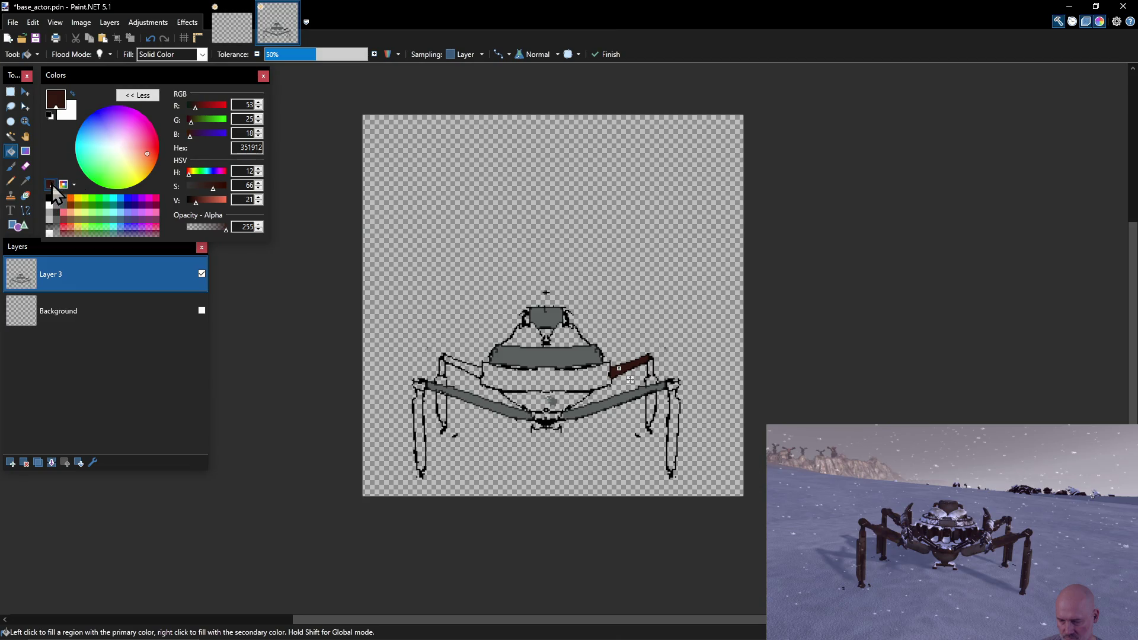
click(70, 218)
click(153, 98)
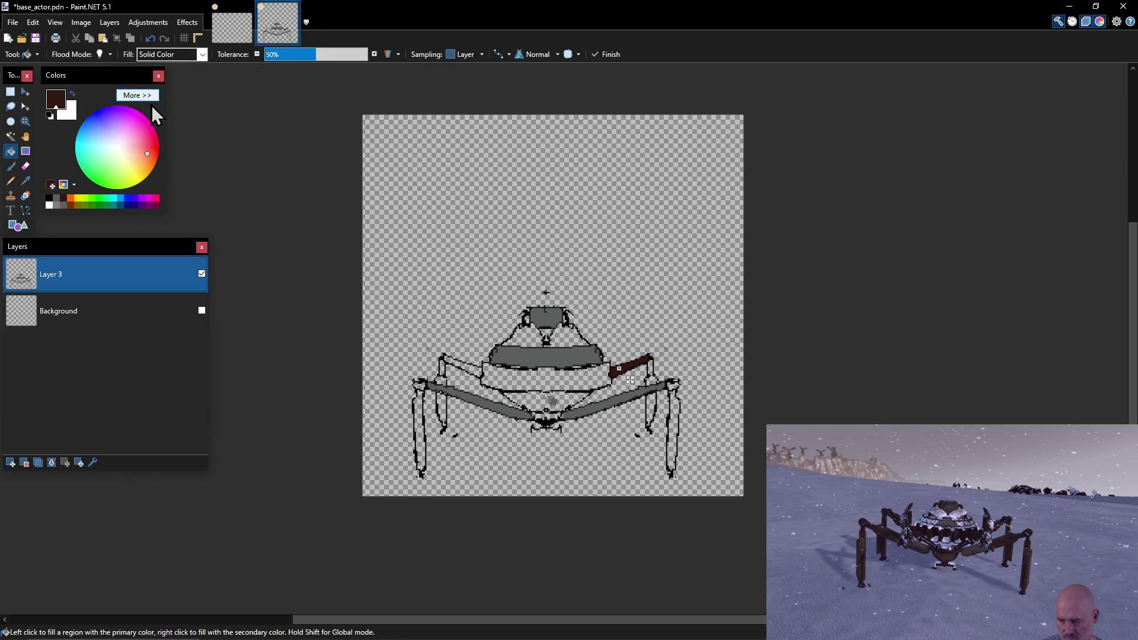
click(153, 97)
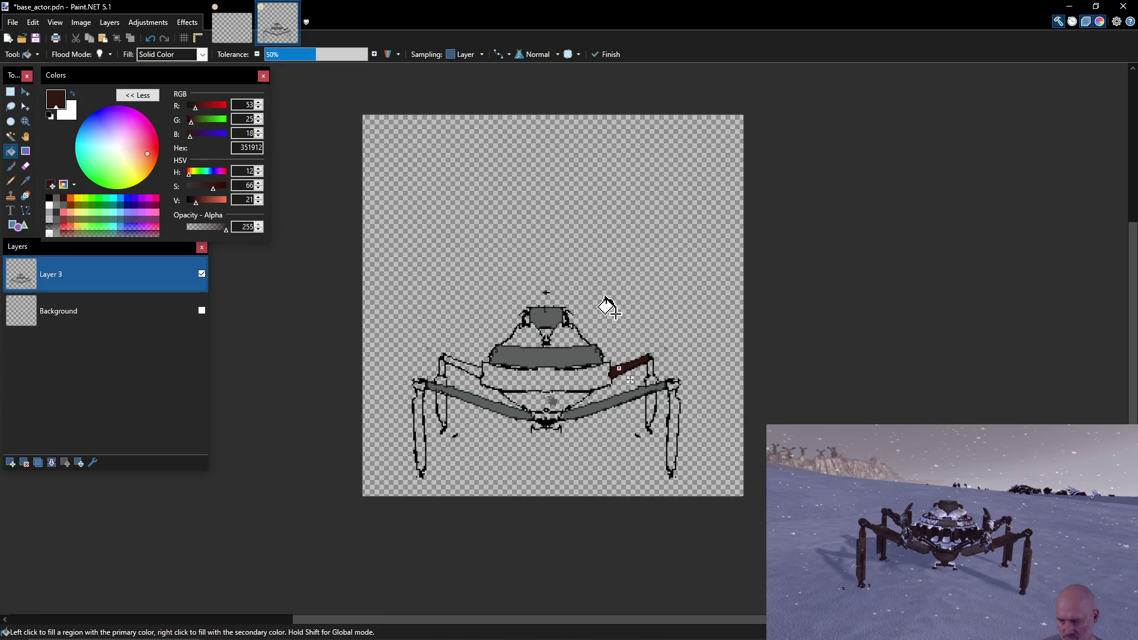
Fill the middle body band, both arms and left outer leg dark brown, undoing background spills.
click(548, 378)
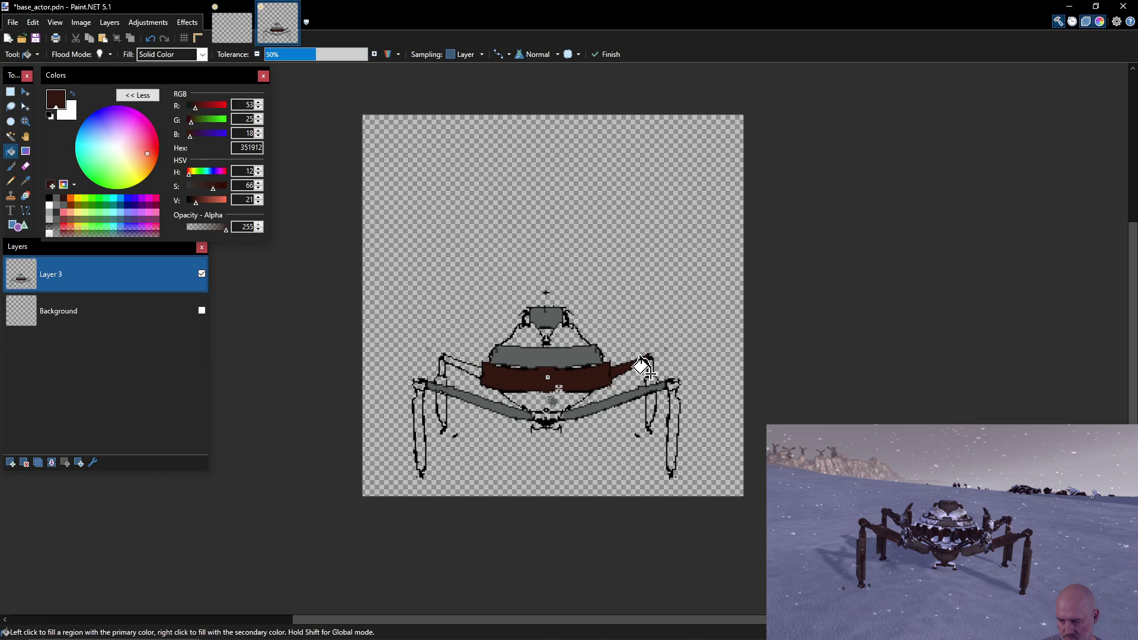
click(674, 418)
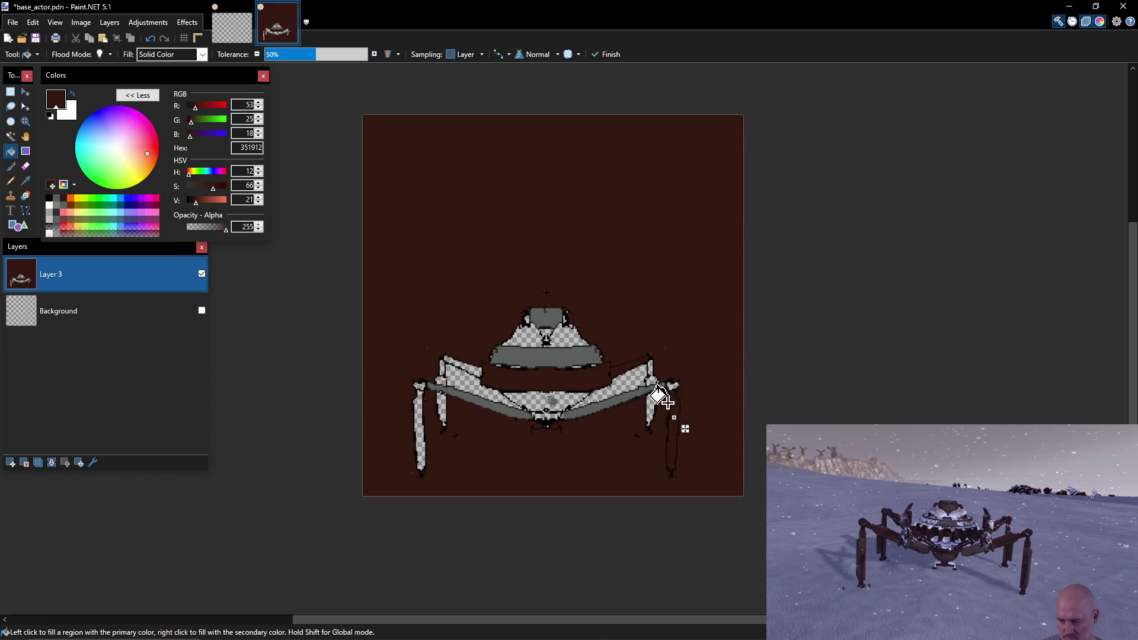
key(ctrl+z)
click(658, 385)
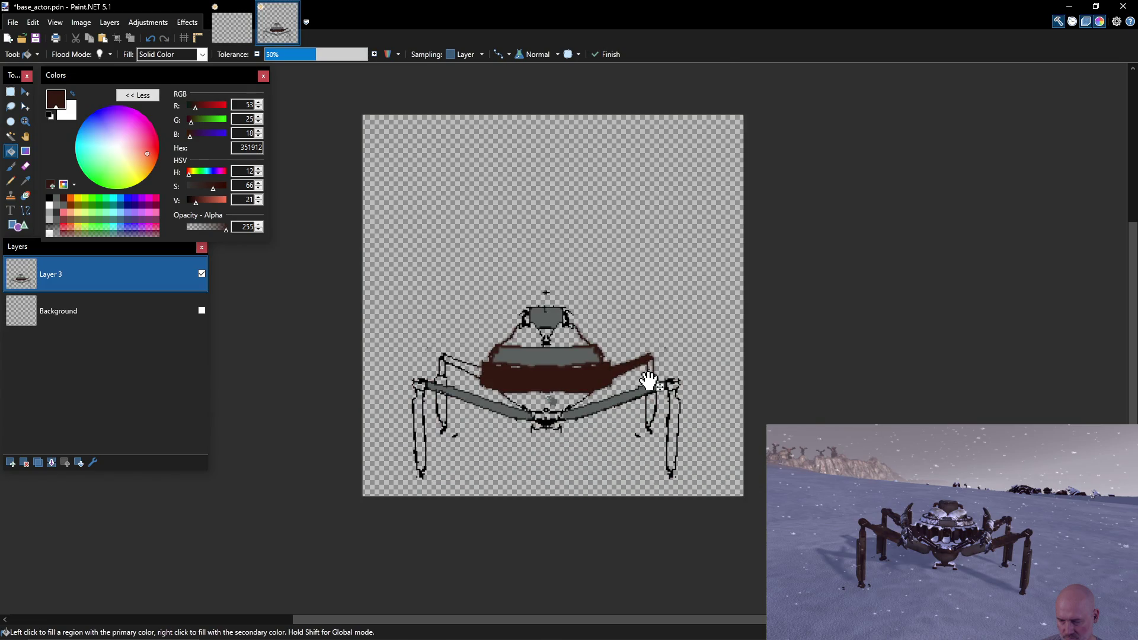
drag(649, 381, 652, 378)
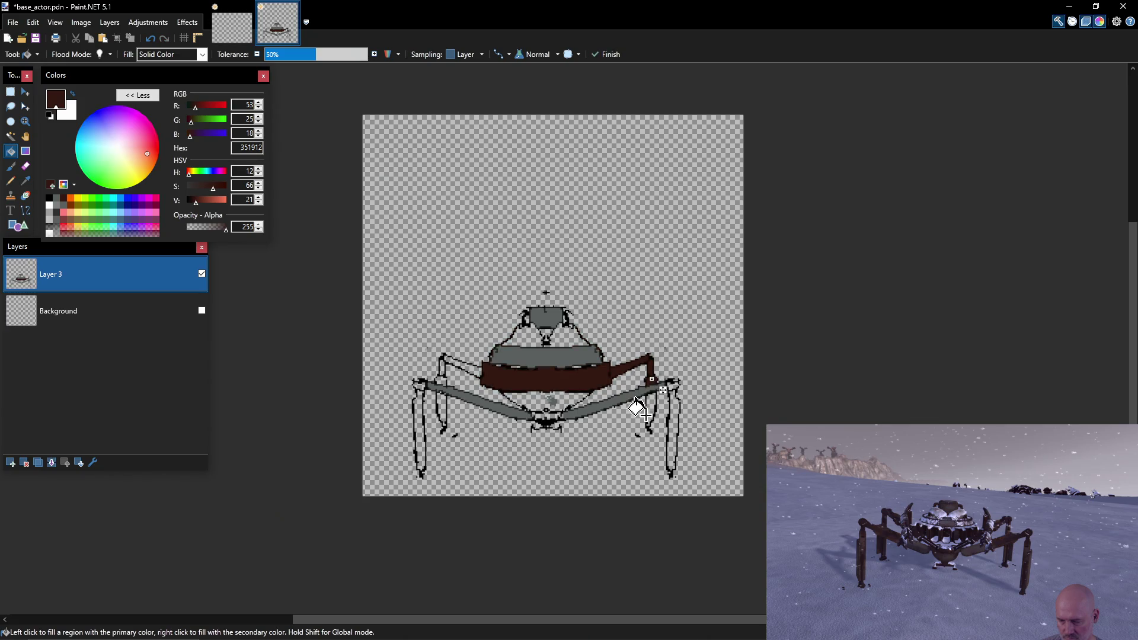
click(483, 379)
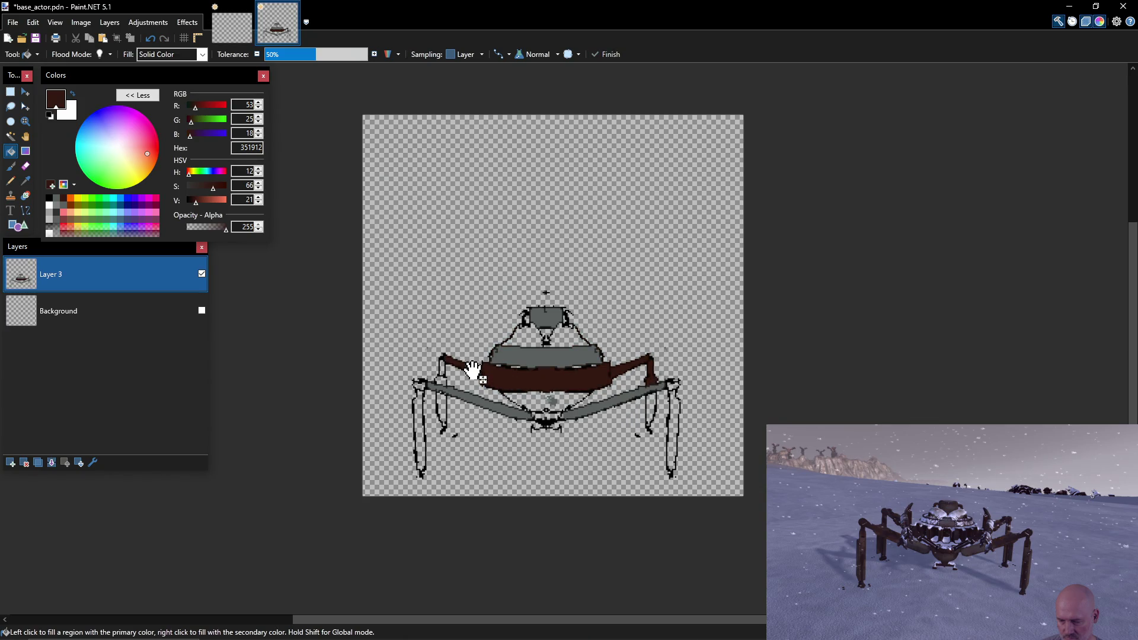
mouse_move(439, 380)
mouse_down()
mouse_move(425, 401)
mouse_move(442, 409)
mouse_up()
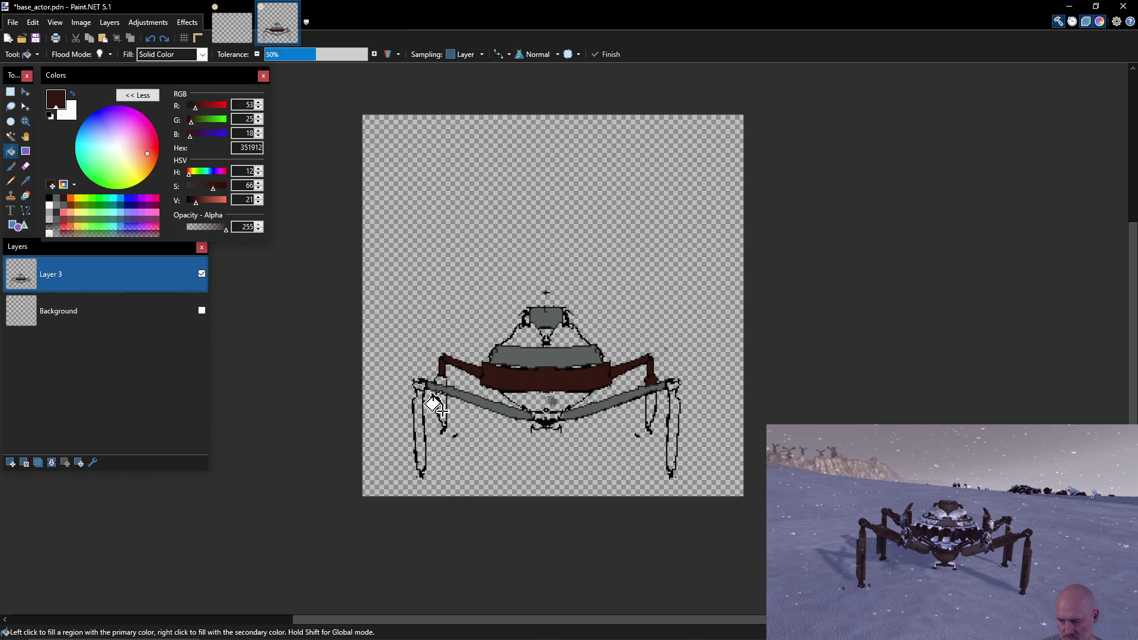
click(420, 422)
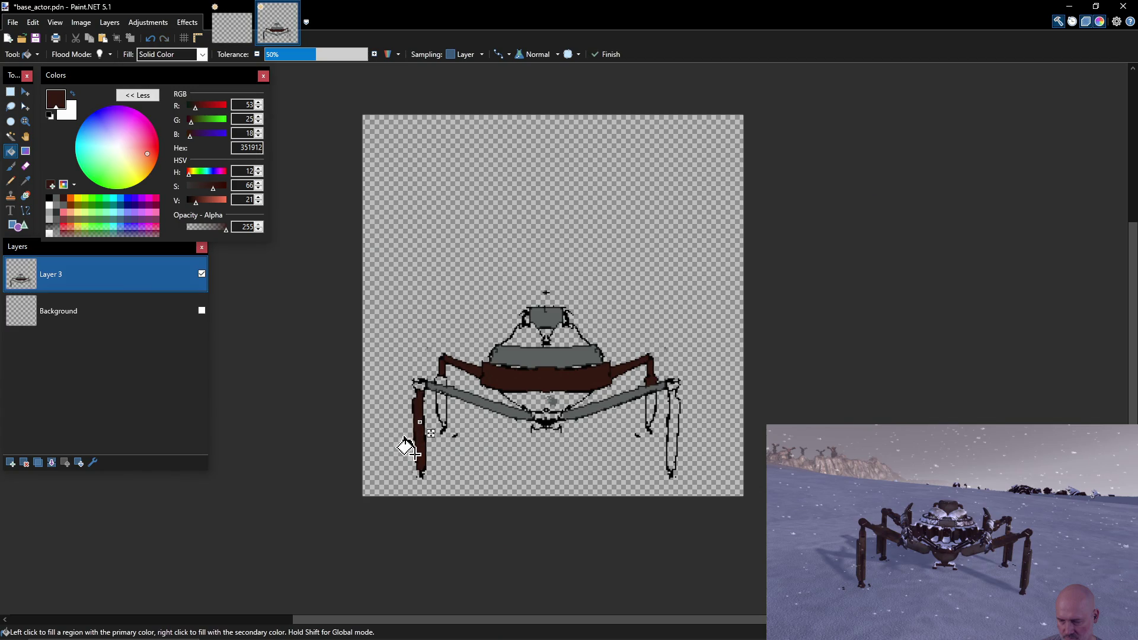
ctrl+click(670, 446)
key(ctrl+z)
key(p)
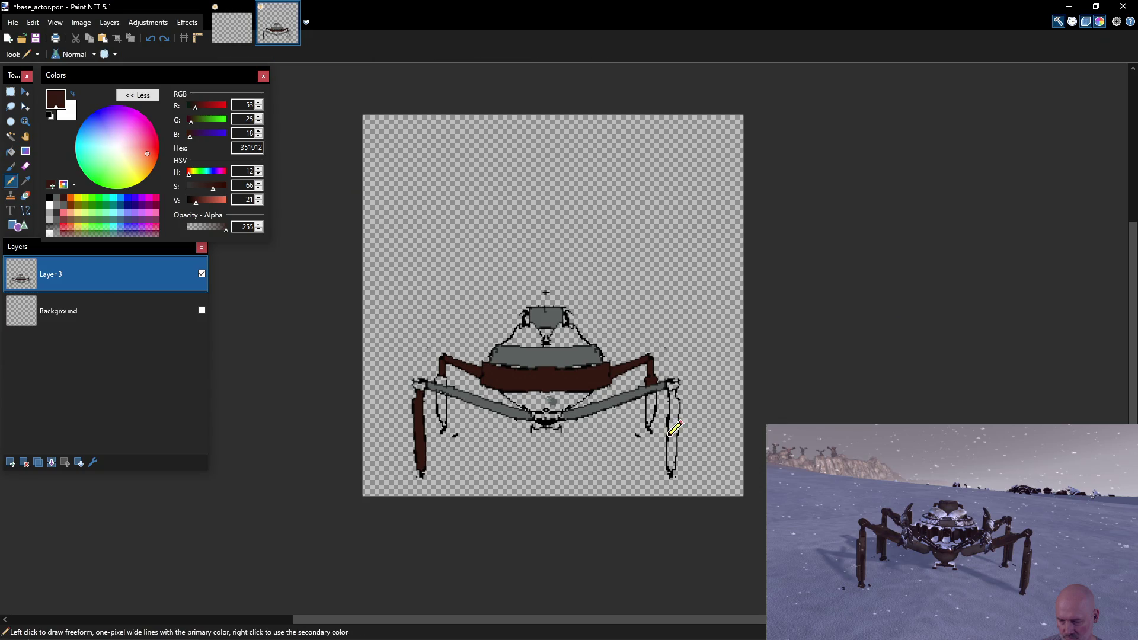
click(50, 198)
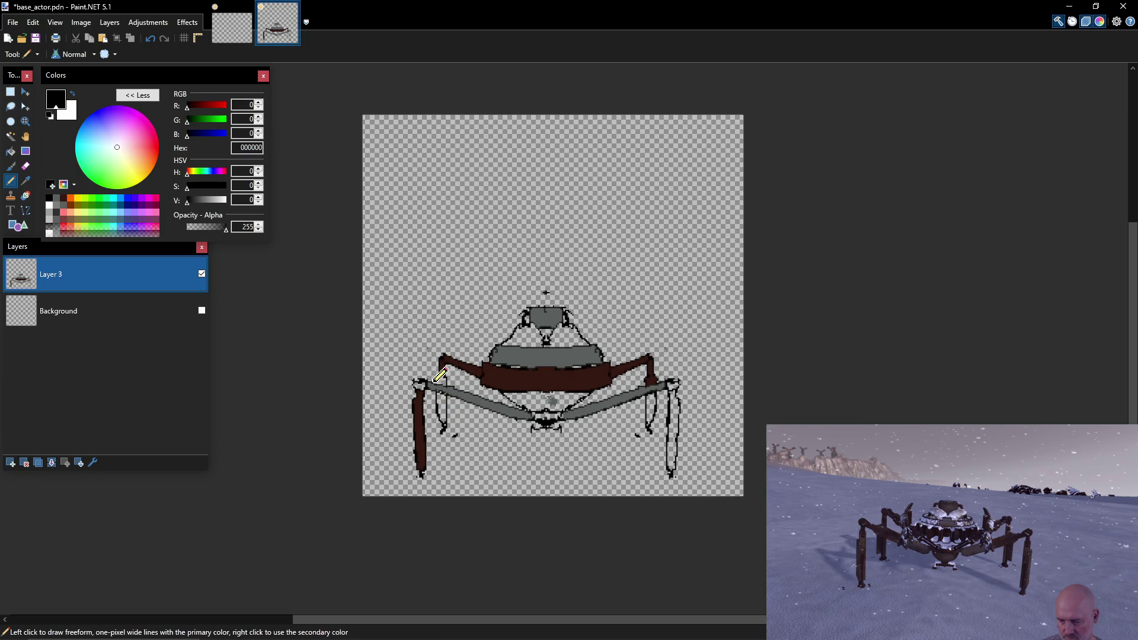
Fill the inner left leg, left leg joint and lower body dark brown after trying grey.
key(f)
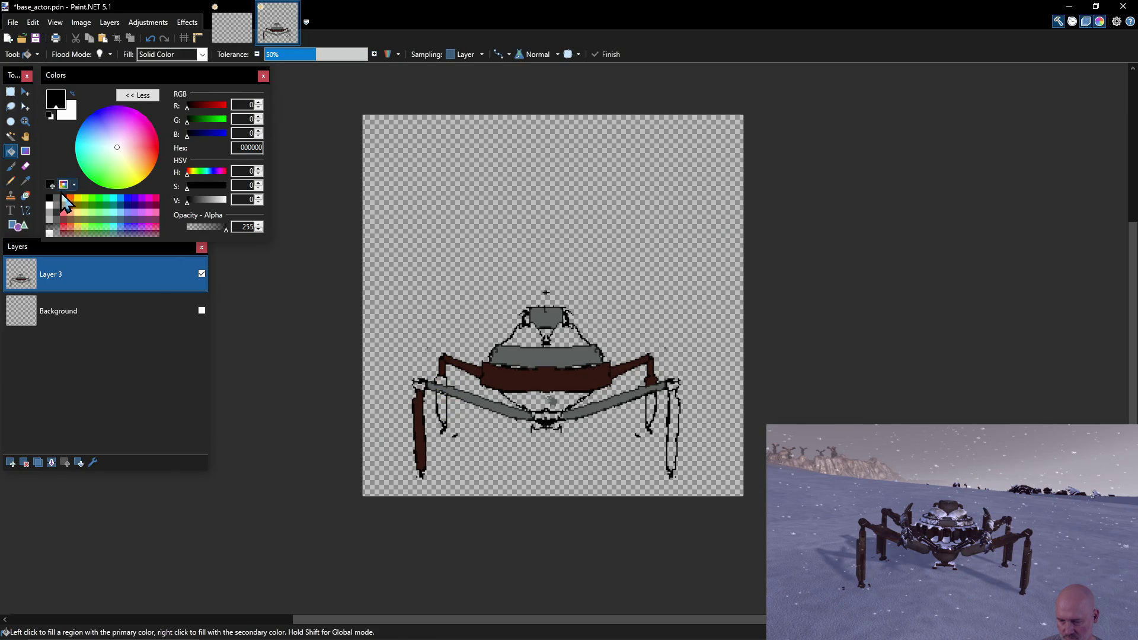
ctrl+click(445, 379)
click(440, 407)
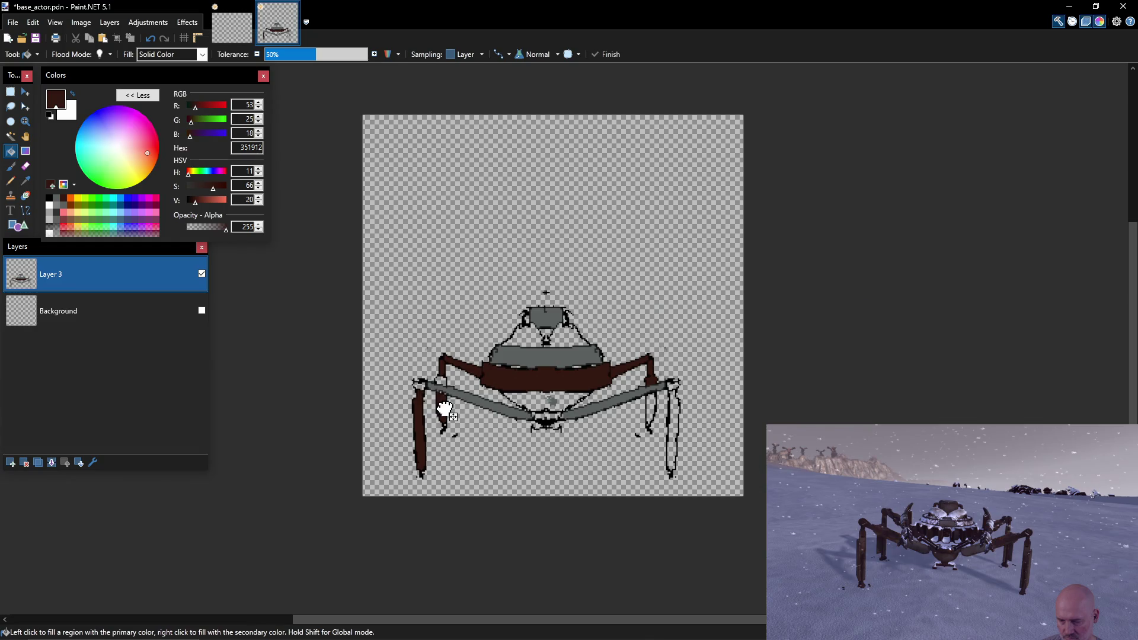
click(420, 382)
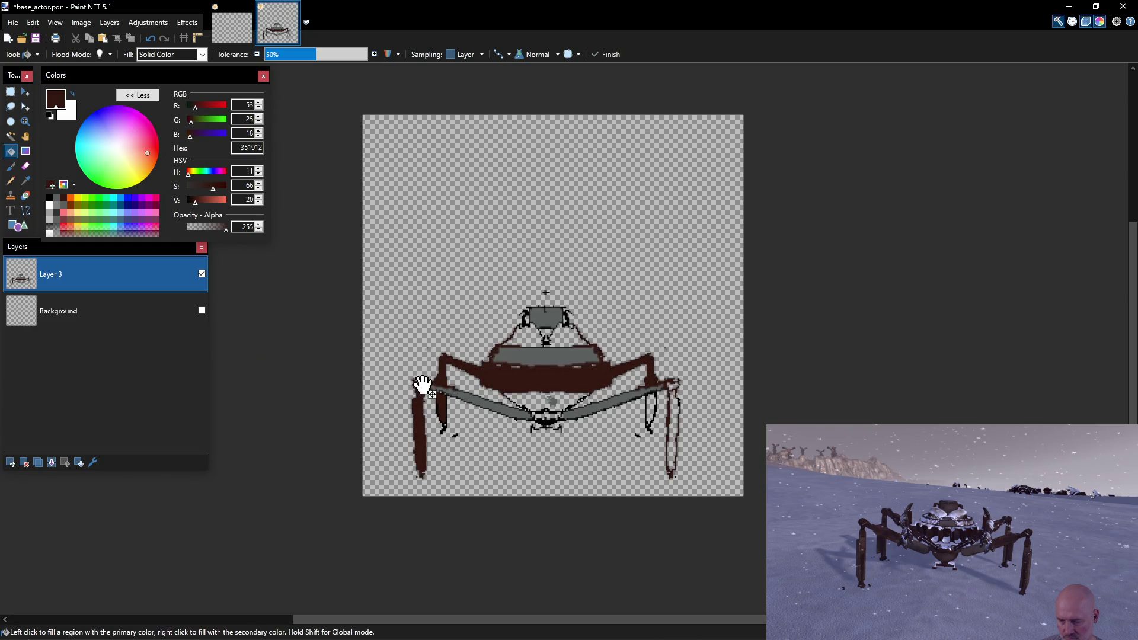
mouse_move(421, 384)
mouse_down()
mouse_move(415, 370)
mouse_move(418, 386)
mouse_up()
click(553, 405)
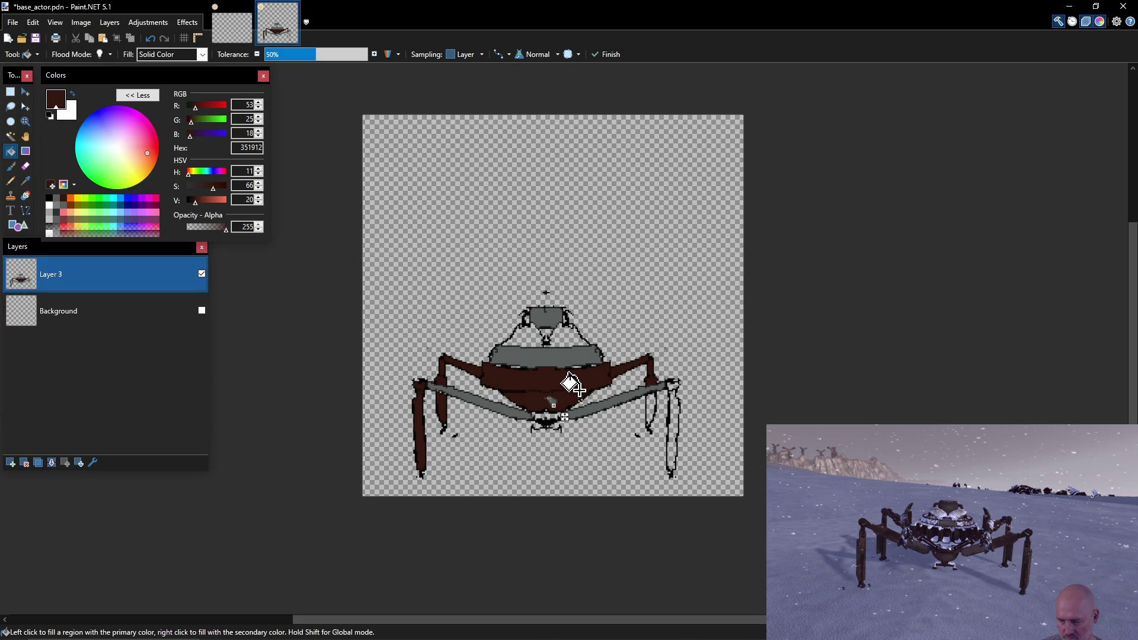
click(56, 205)
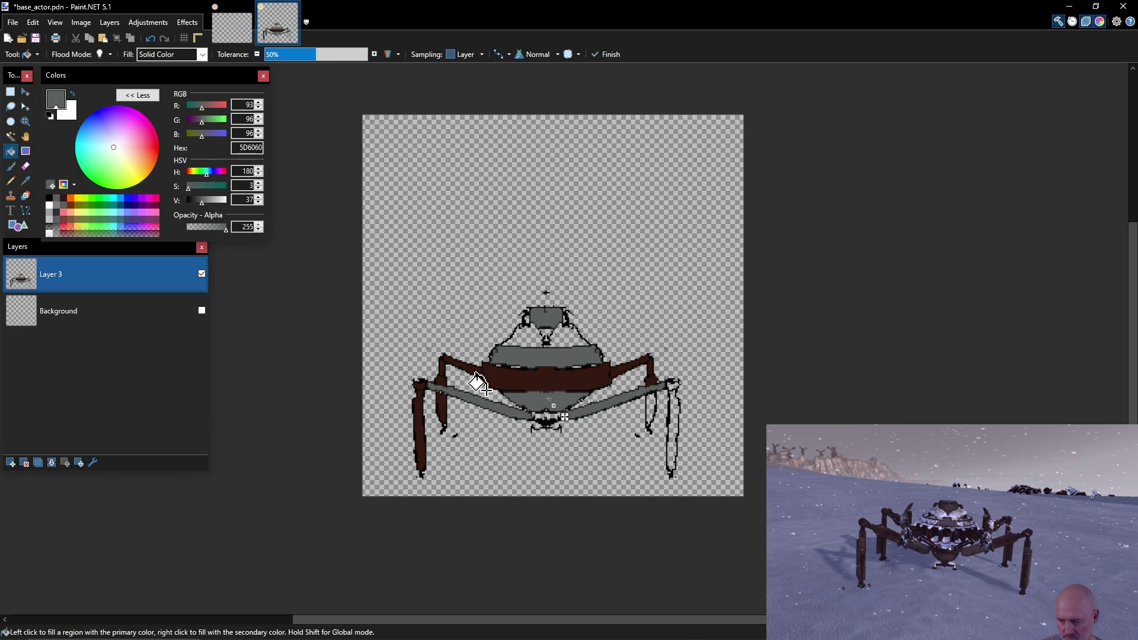
click(64, 205)
click(539, 416)
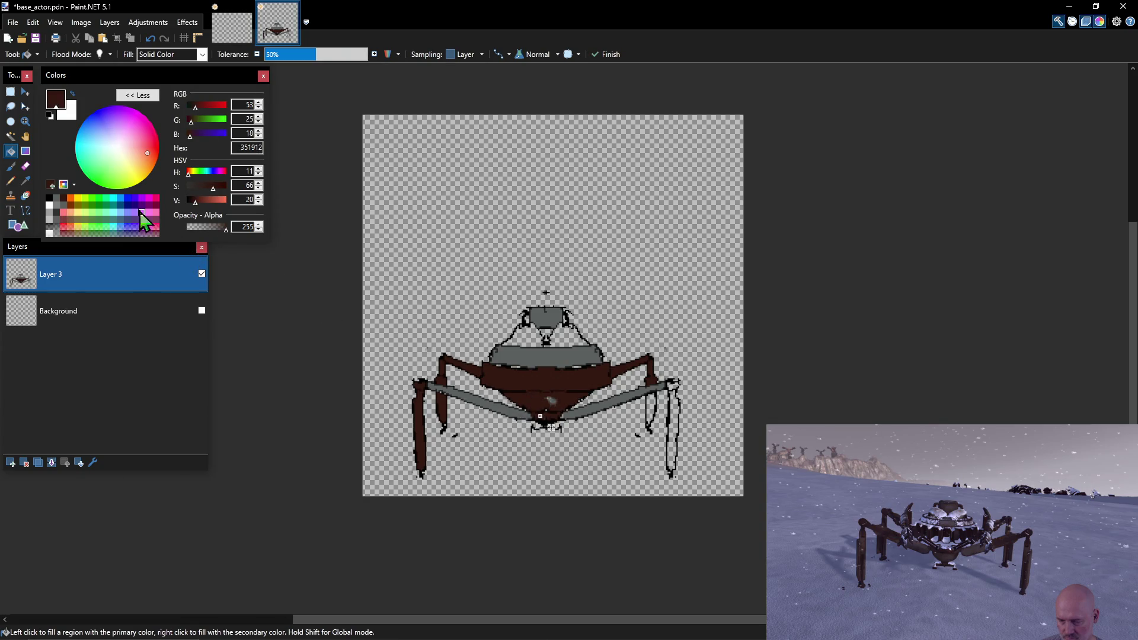
Fill the right outer leg, inner right leg, top joint and head's right triangle dark brown.
click(93, 220)
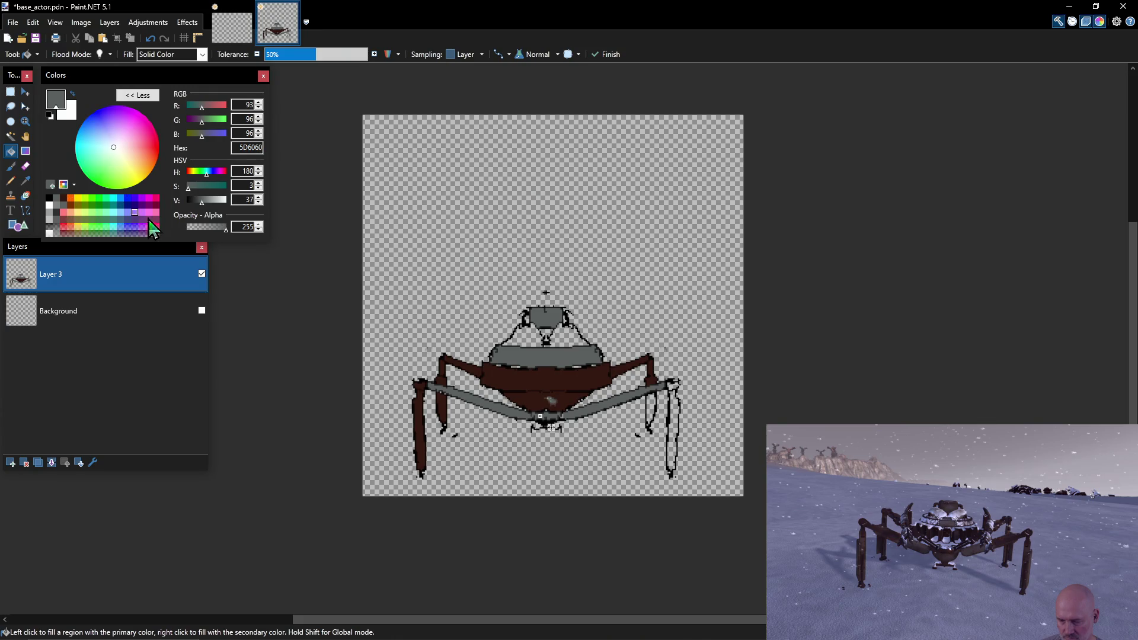
click(671, 425)
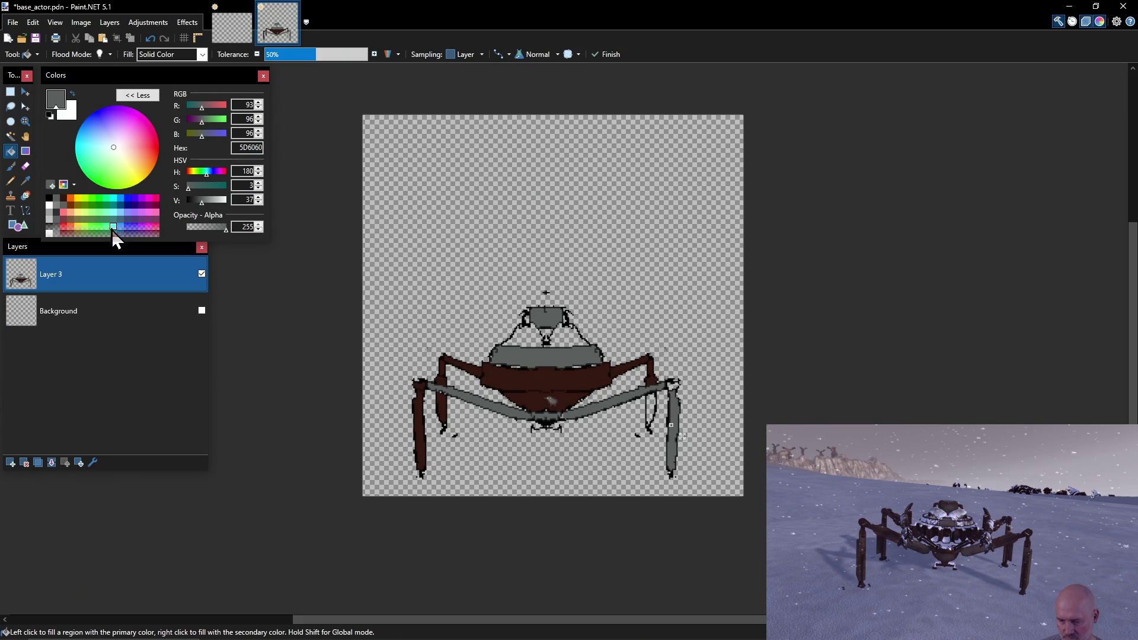
click(64, 205)
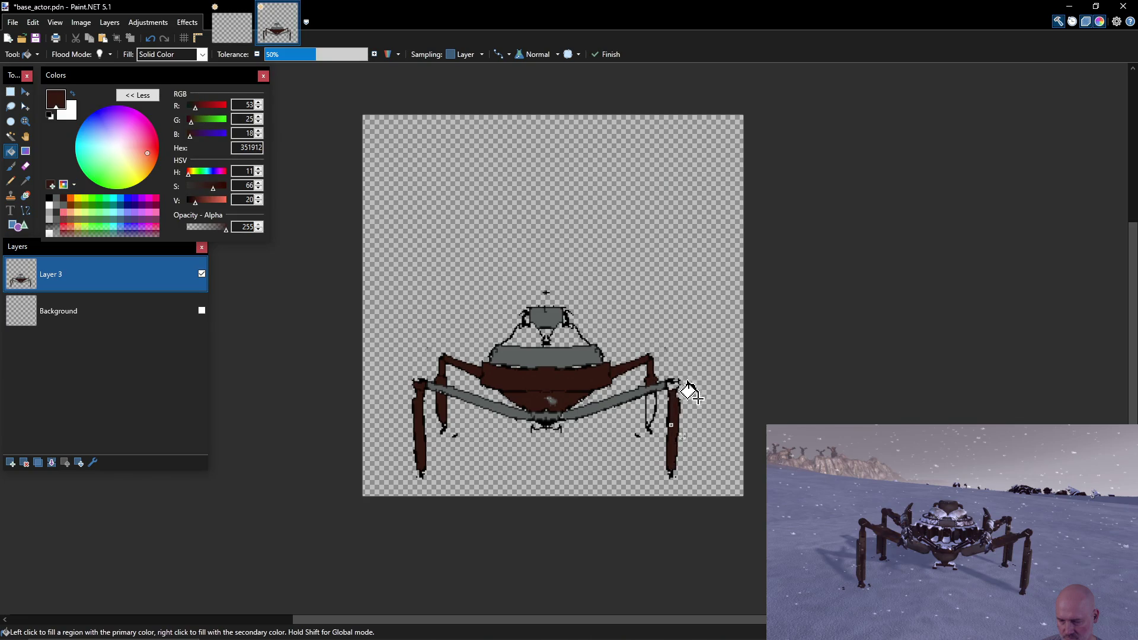
click(650, 409)
click(673, 385)
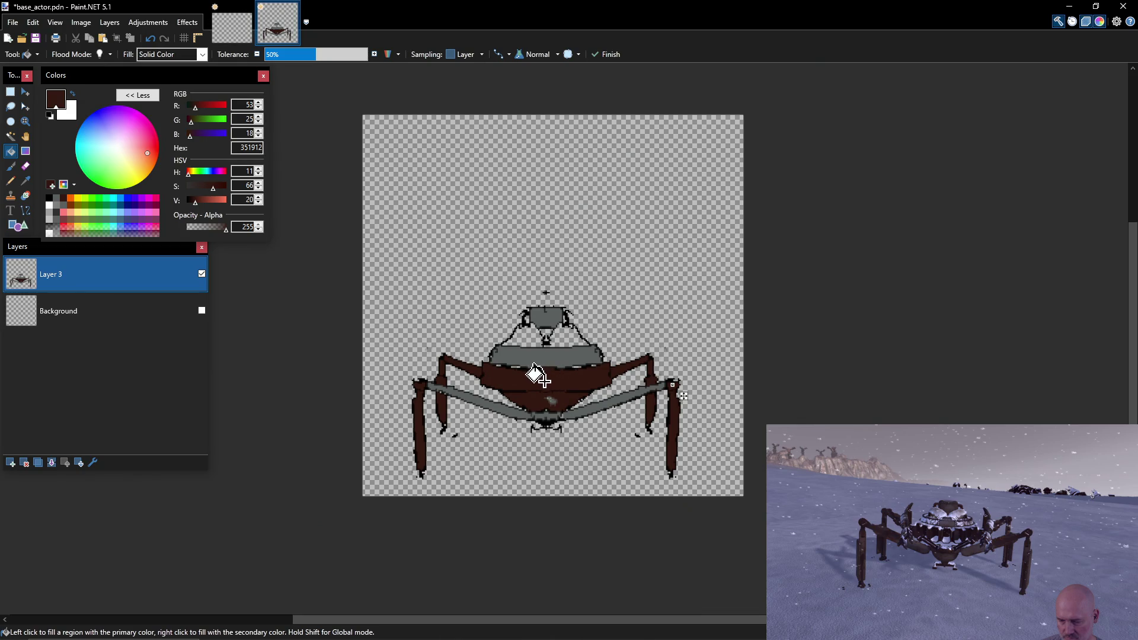
click(563, 333)
Fill the head's left inner triangle dark brown, testing a black fill and undoing it.
click(522, 335)
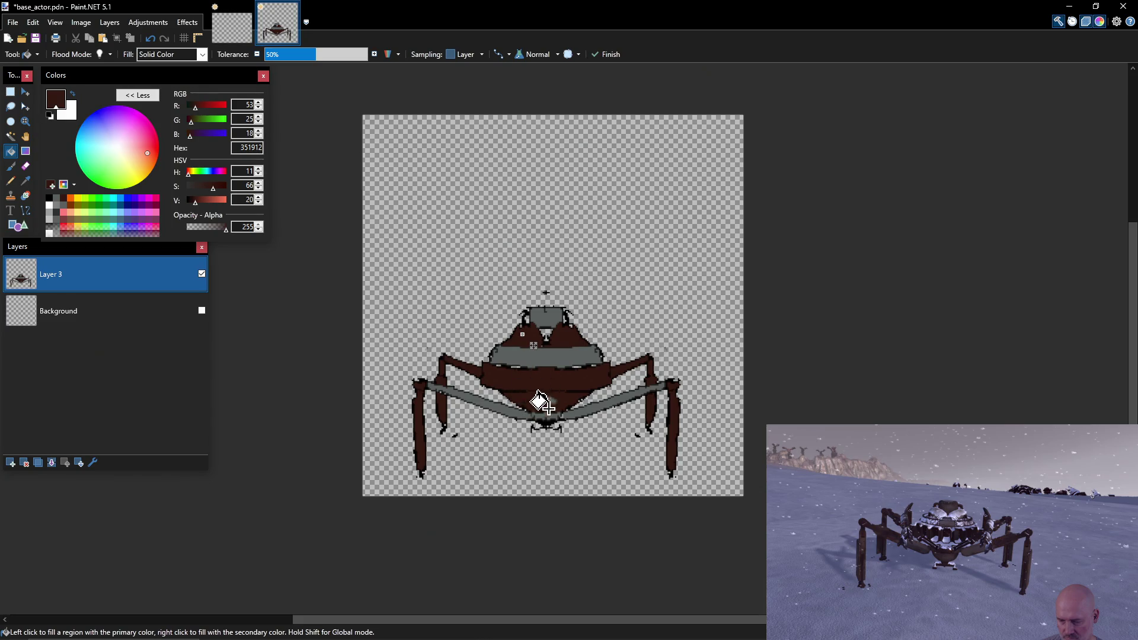
click(50, 198)
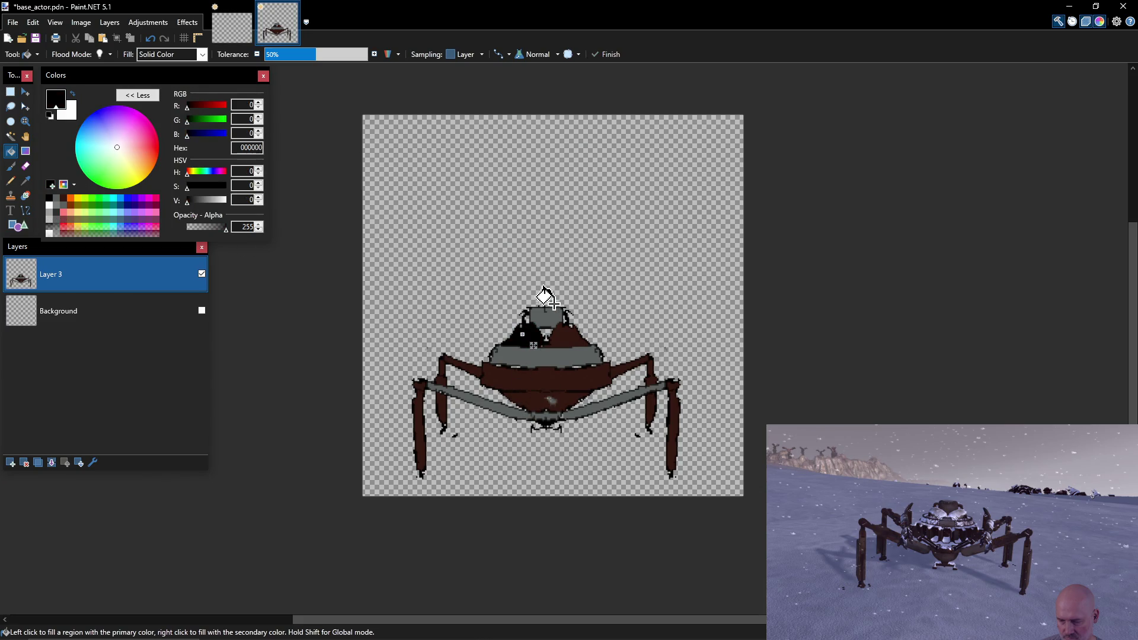
drag(533, 346, 557, 341)
key(Return)
click(63, 198)
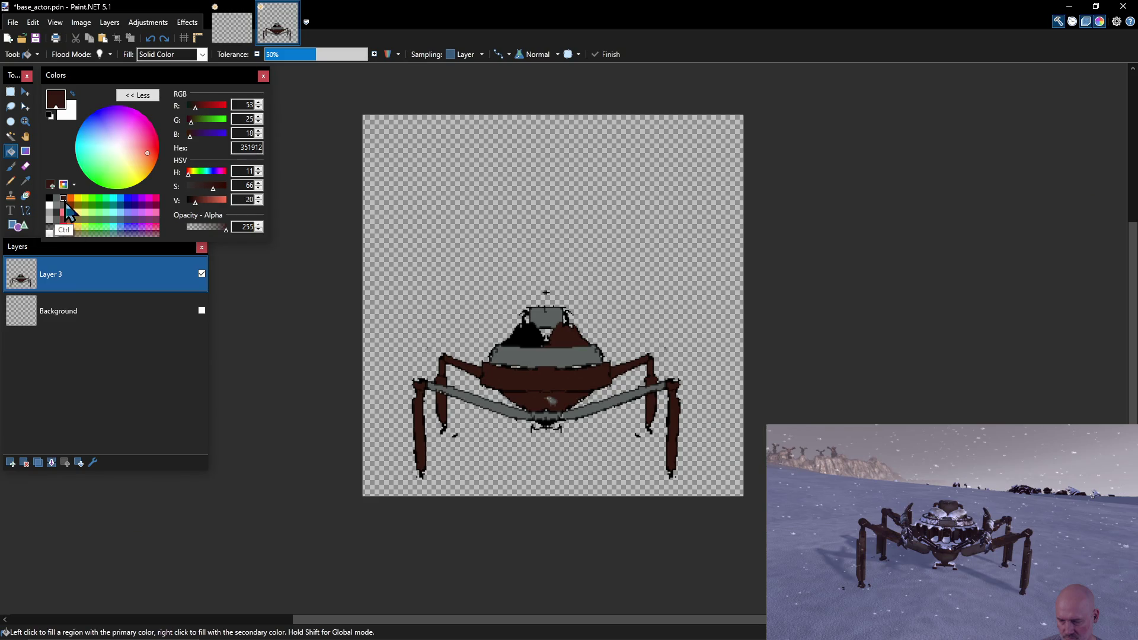
key(ctrl+z)
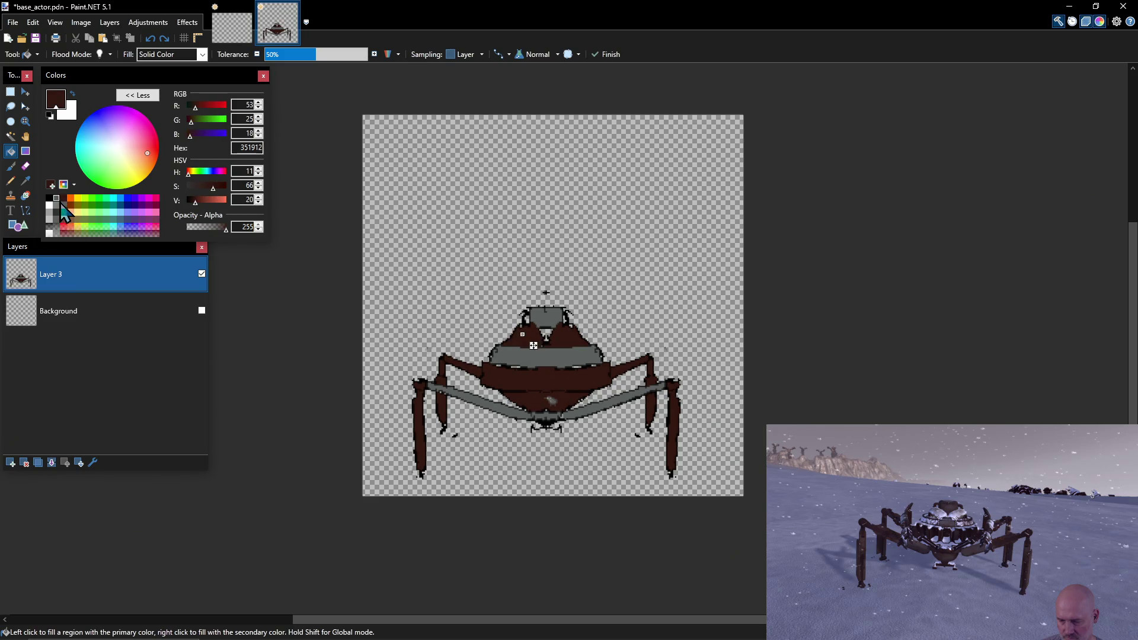
click(63, 199)
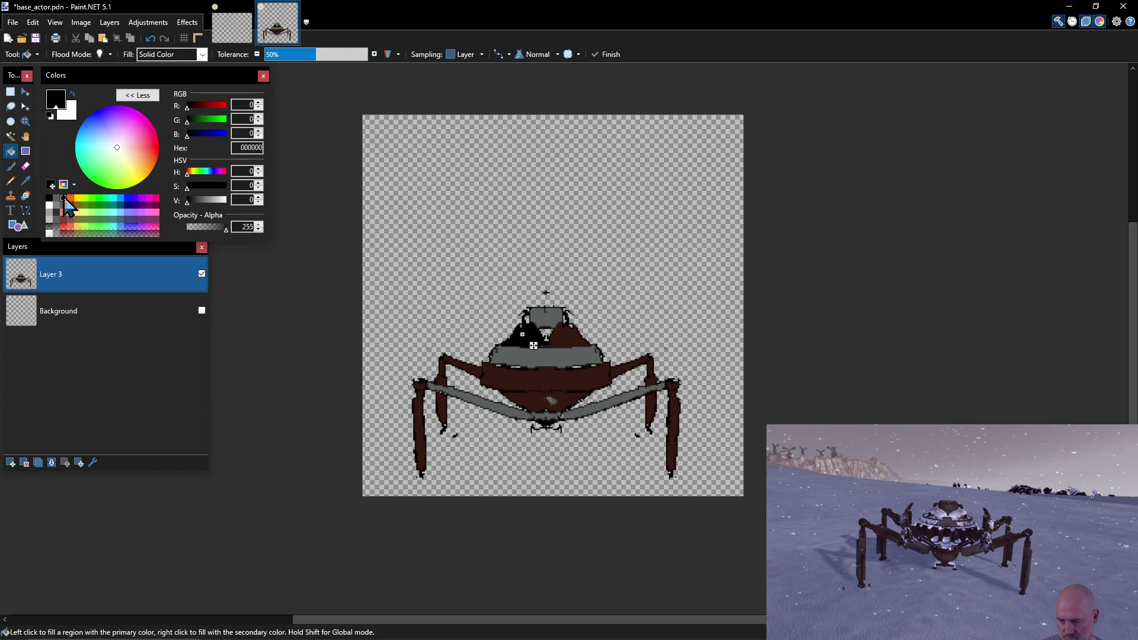
click(64, 198)
Fill the second head triangle dark brown, switch to black, and save base_actor.pdn.
click(546, 330)
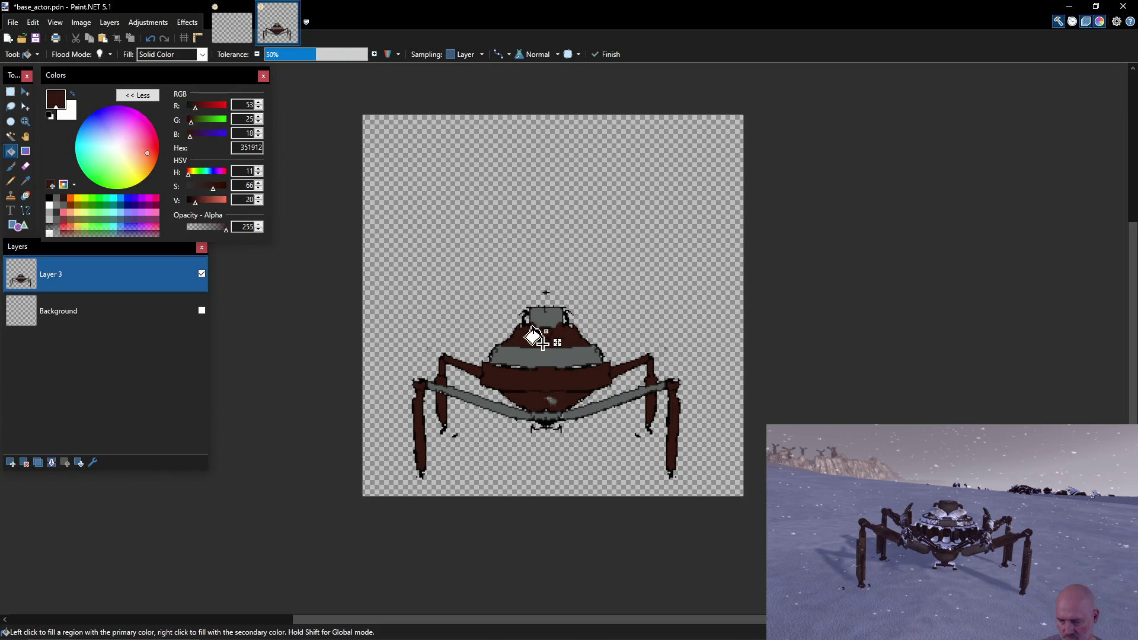
click(50, 198)
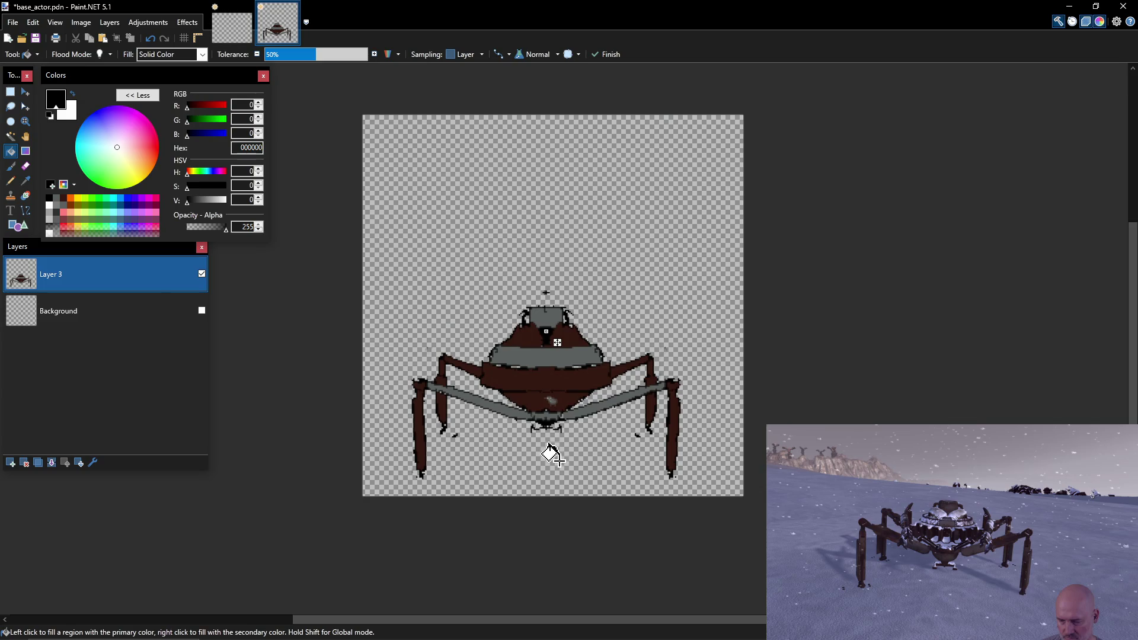
key(ctrl)
key(ctrl+s)
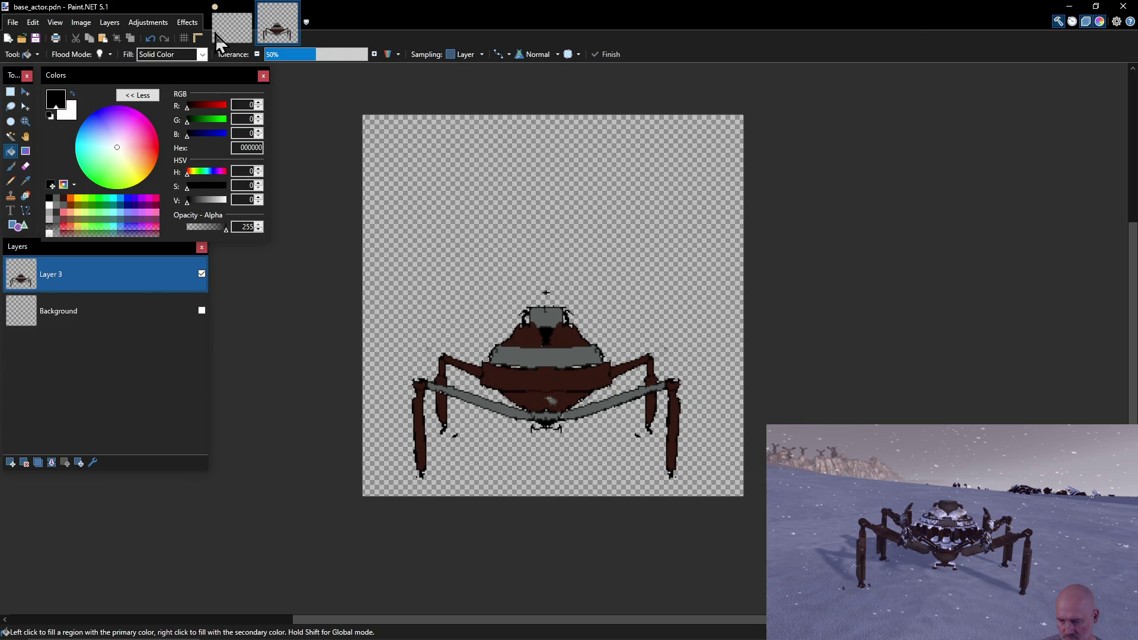
Save the sprite as spider_bot.pdn using Save As.
click(13, 21)
click(54, 77)
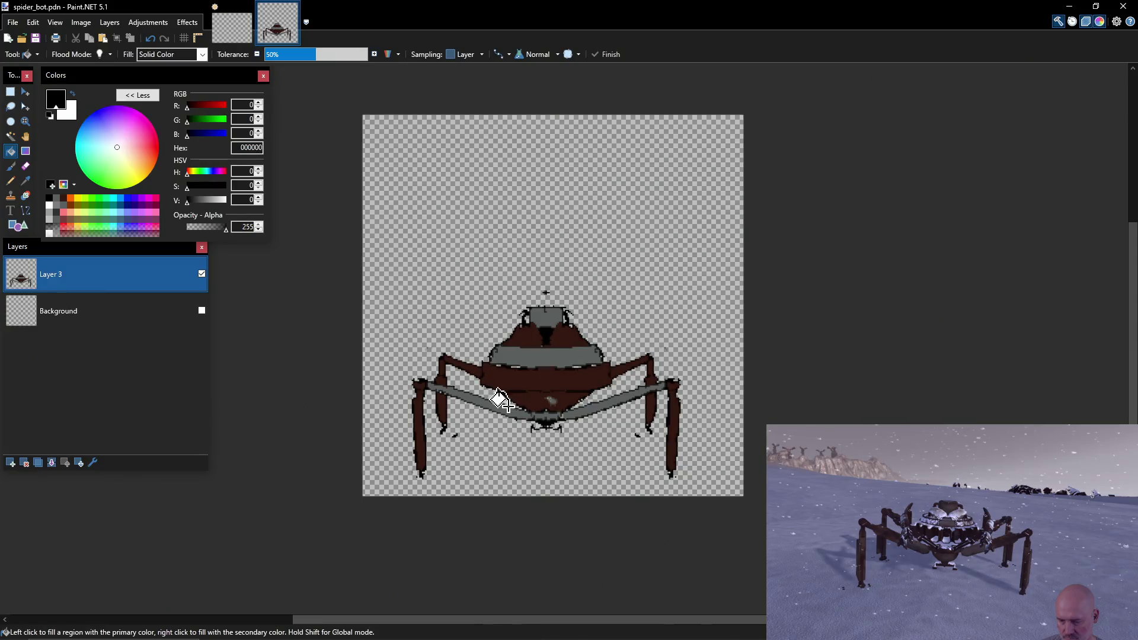
click(241, 290)
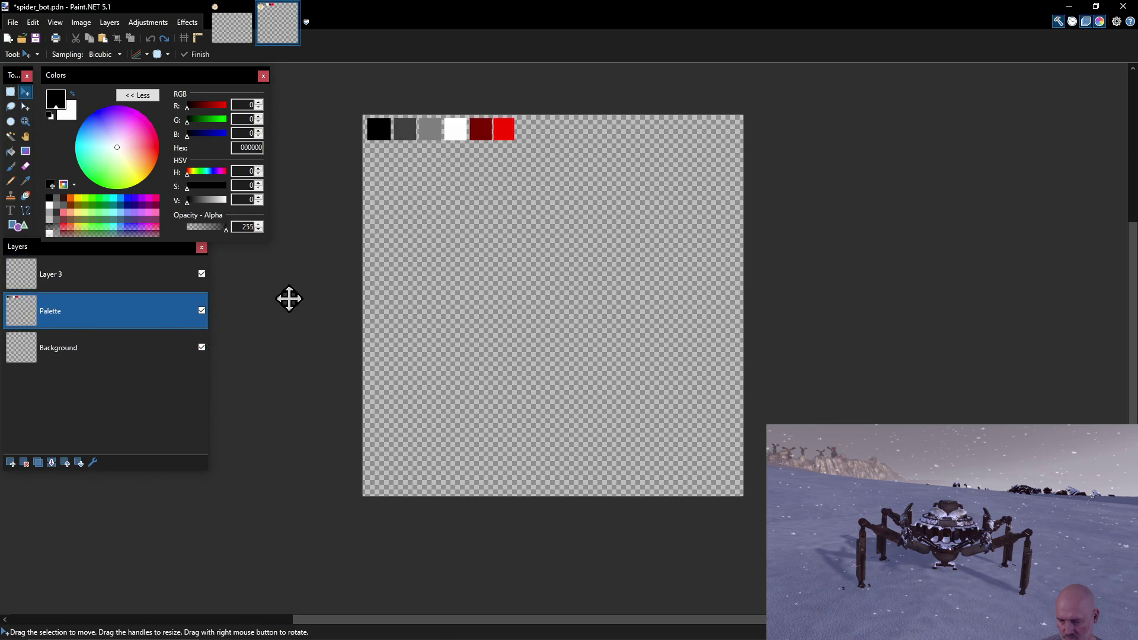
key(ctrl+s)
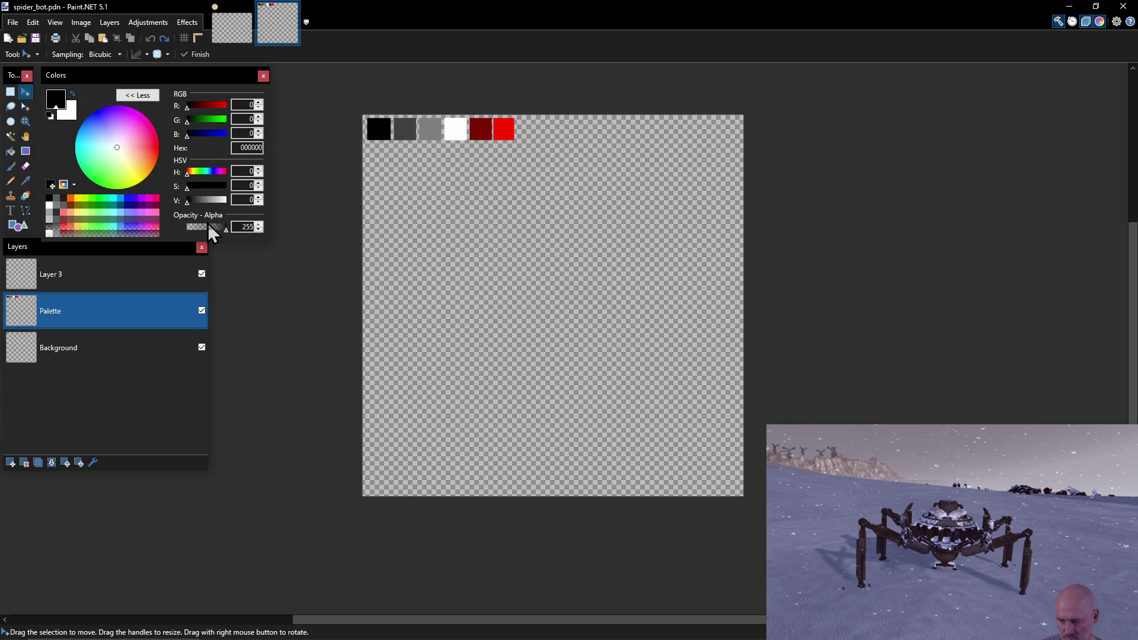
Close Paint.NET without saving the untitled image and return to PowerShell.
click(1120, 9)
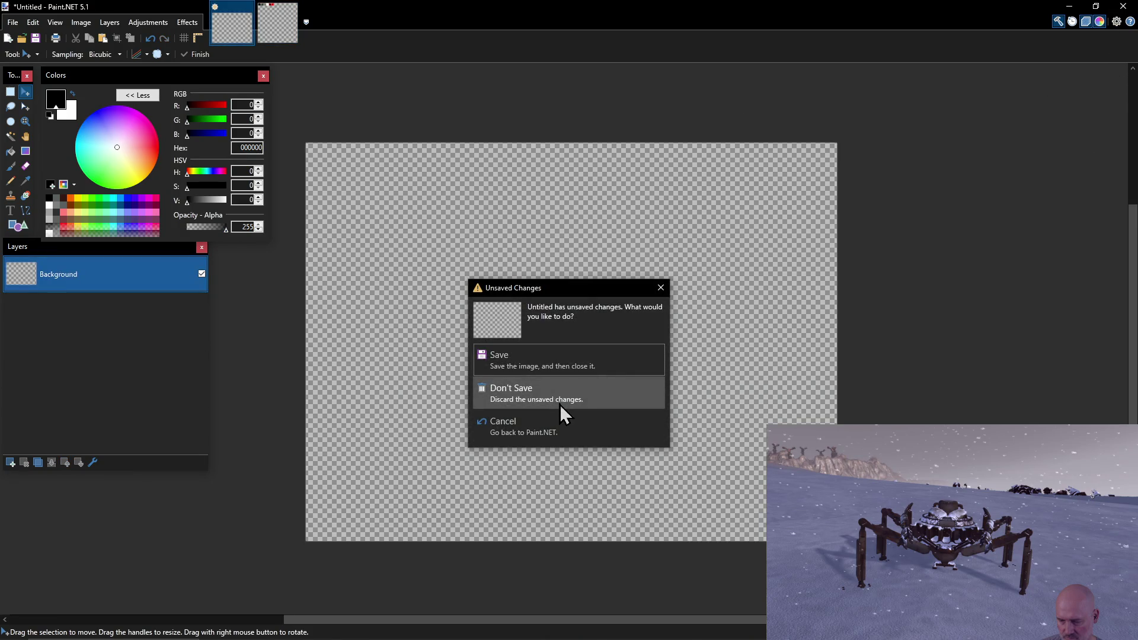
click(559, 404)
click(385, 304)
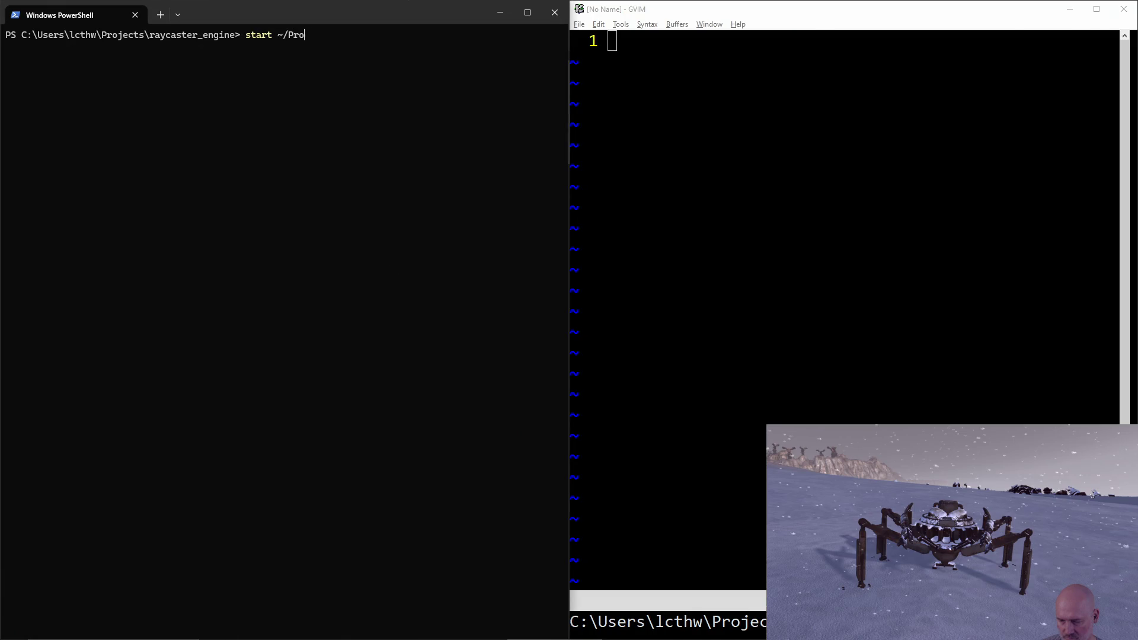
Run start on Pictures\Games\dcgj_2026 in PowerShell to open that folder in File Explorer.
key(Tab)
text(pi)
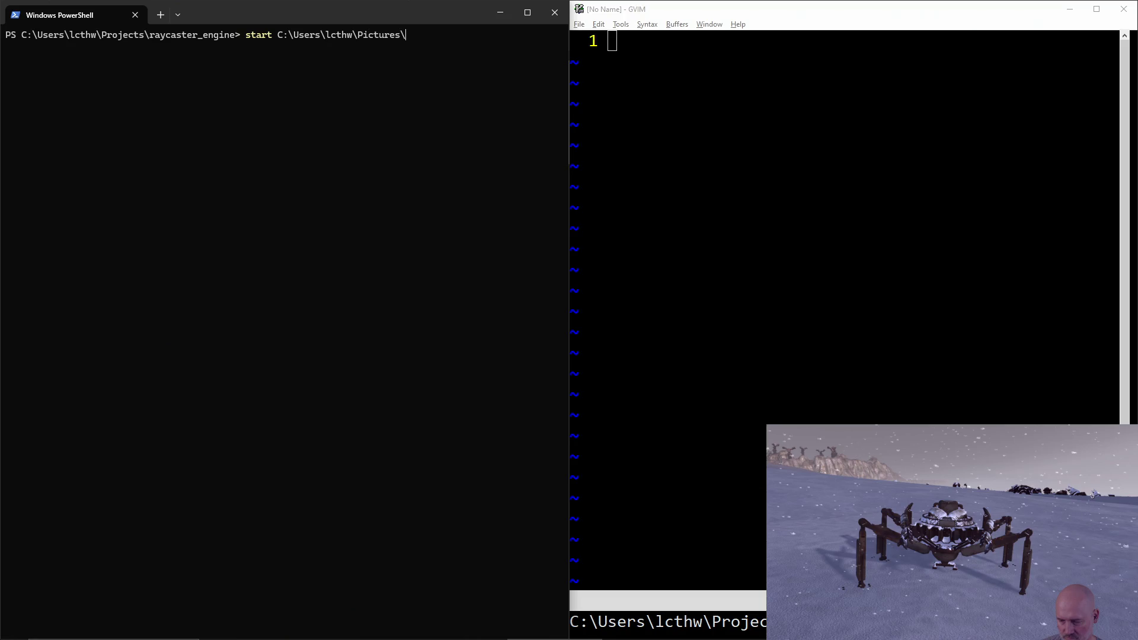
key(Tab)
key(Tab)
key(Tab)
key(Return)
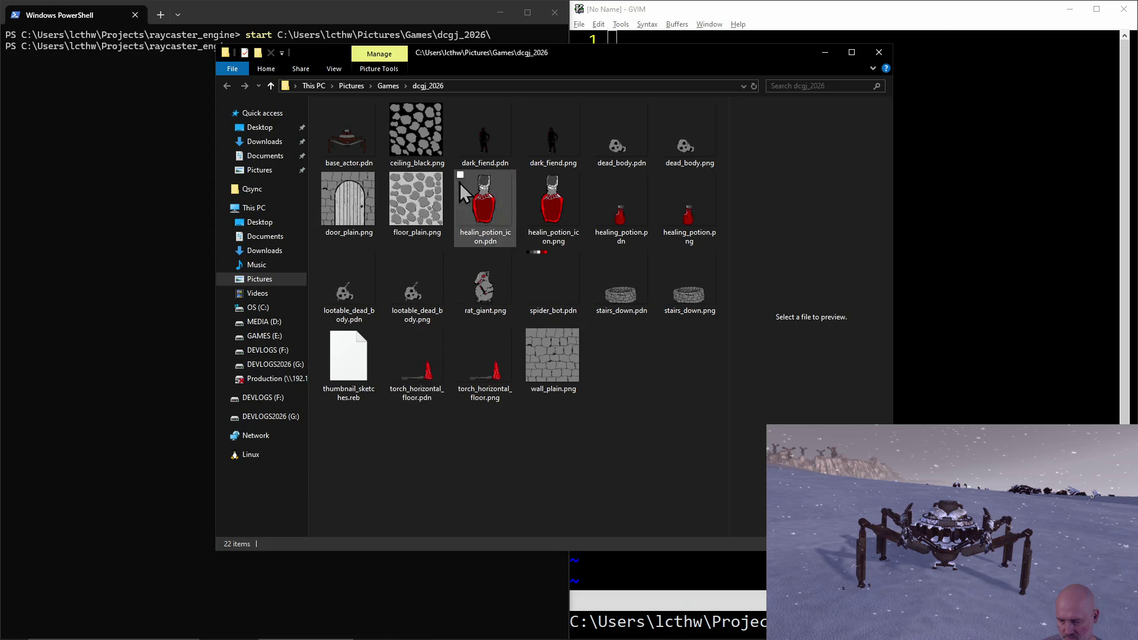
Rename base_actor.pdn to a temporary name.
click(350, 169)
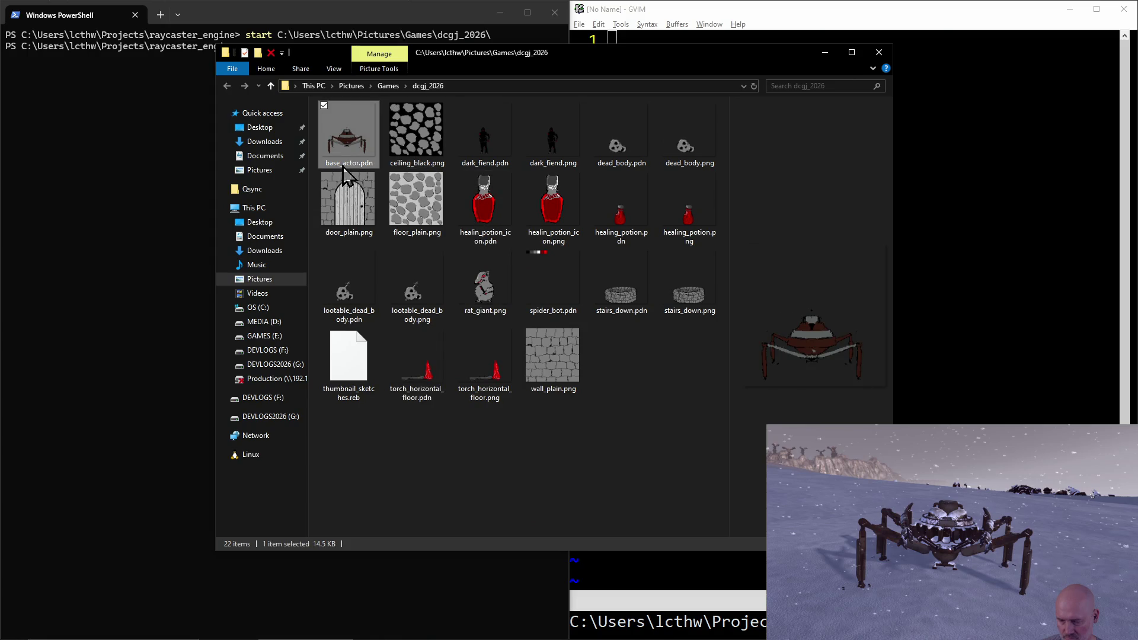
click(343, 165)
text(spid)
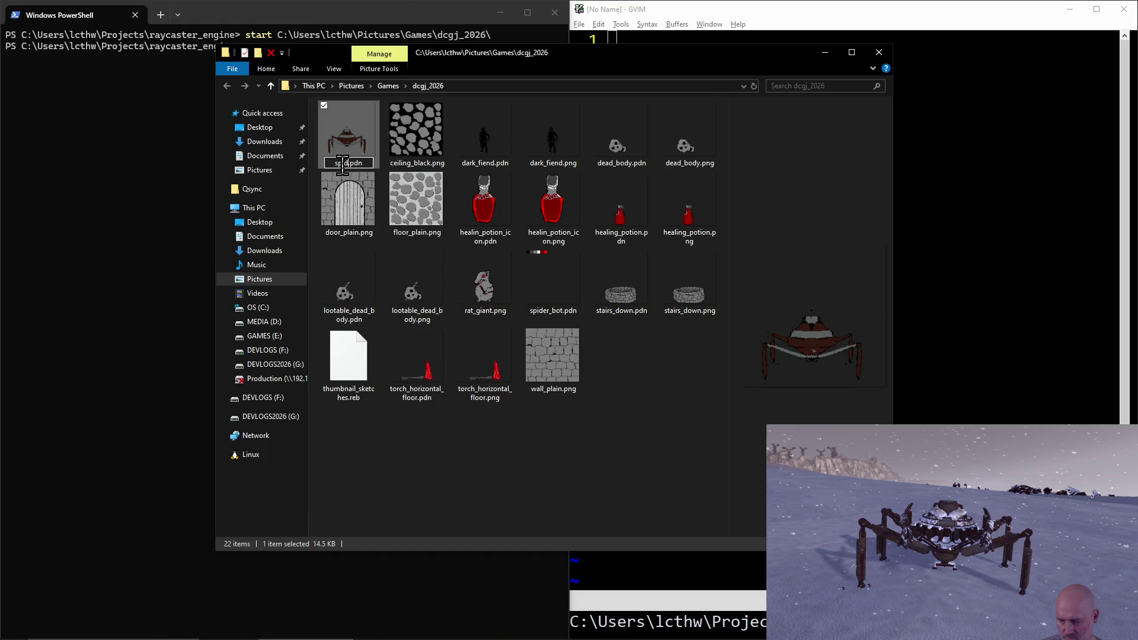
text(er_bi)
text(fuckyou)
key(Return)
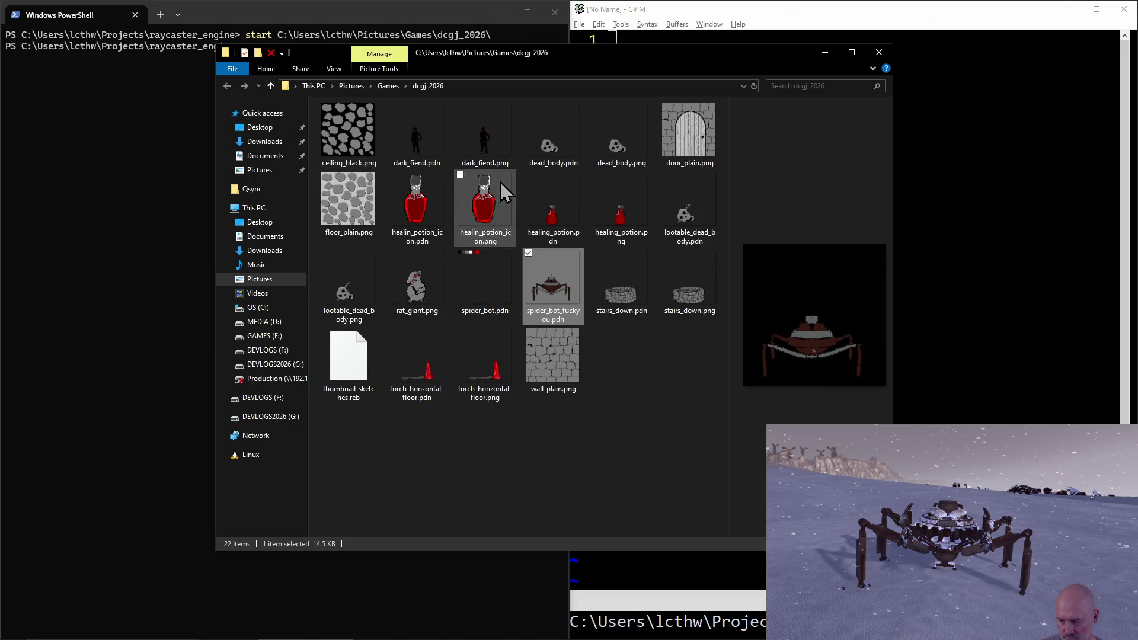
Rename spider_bot.pdn to base_actor.pdn.
click(475, 299)
key(F2)
text(base_)
text(actor)
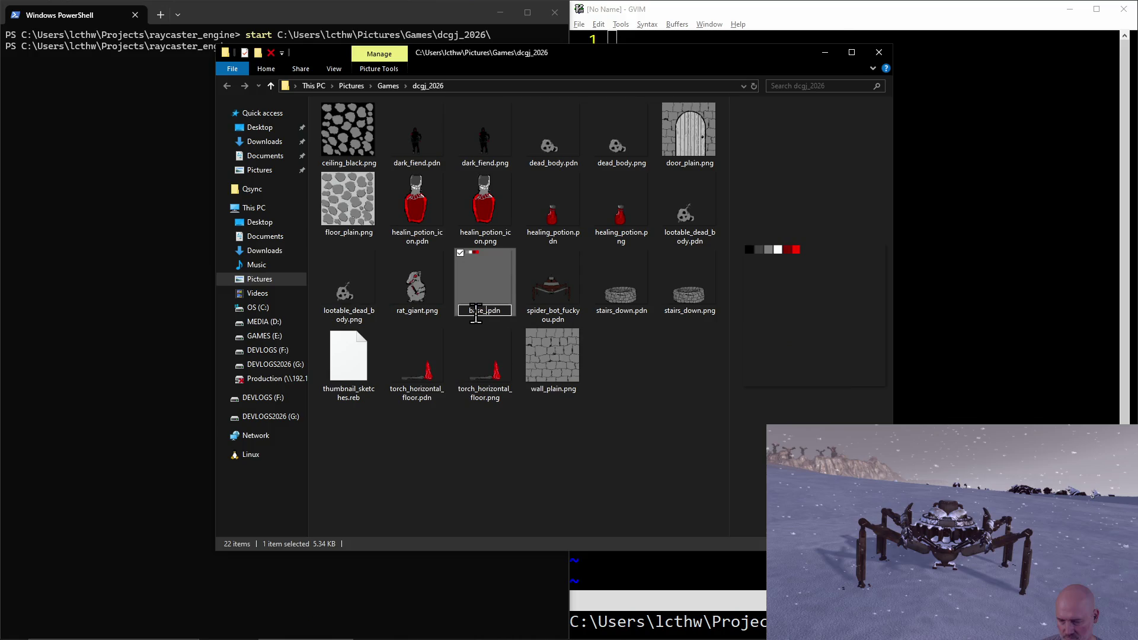
key(Return)
Rename the temporarily named file to spider_bot.pdn.
click(554, 320)
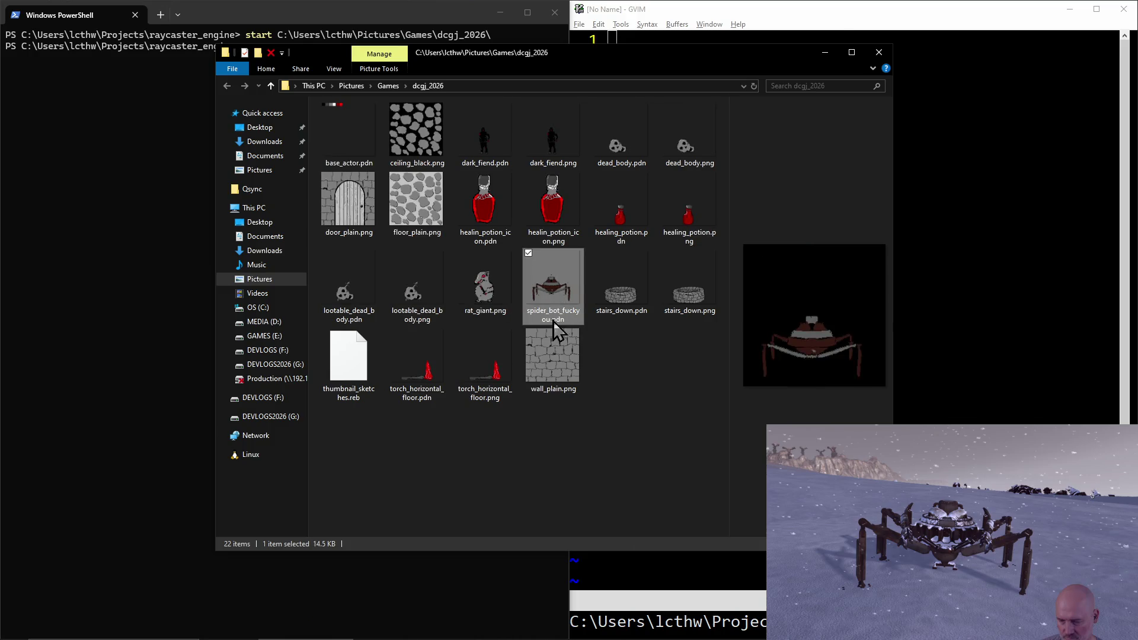
key(F2)
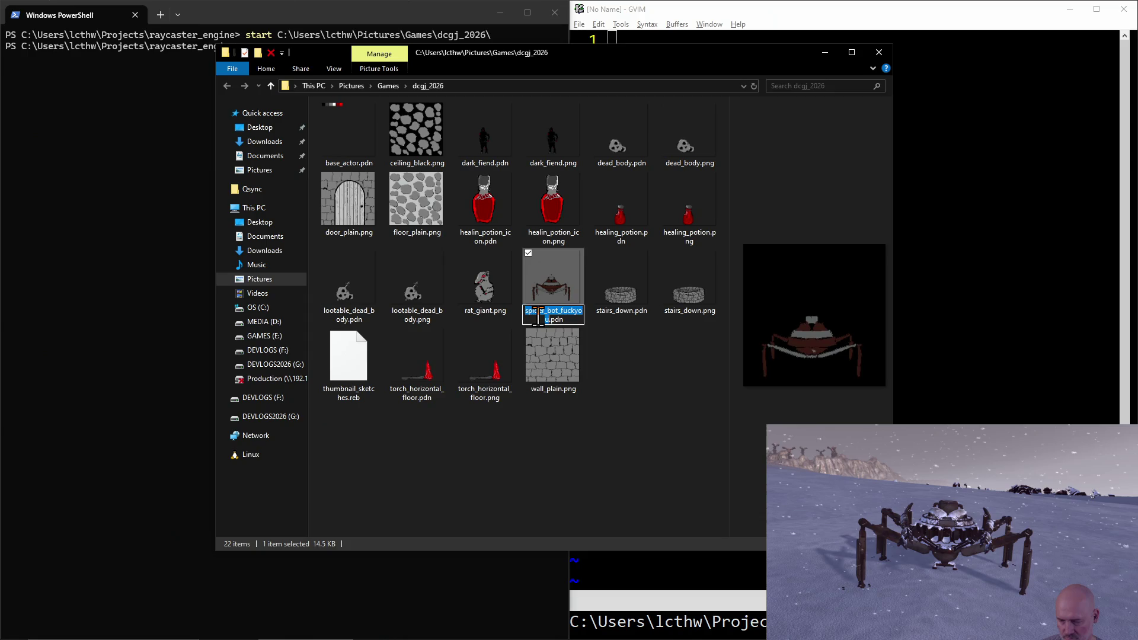
key(Right)
key(BackSpace)
key(BackSpace)
key(BackSpace)
key(Return)
Open spider_bot.pdn in Paint.NET, mark a black notch on the head, and select Layer 3.
double_click(574, 269)
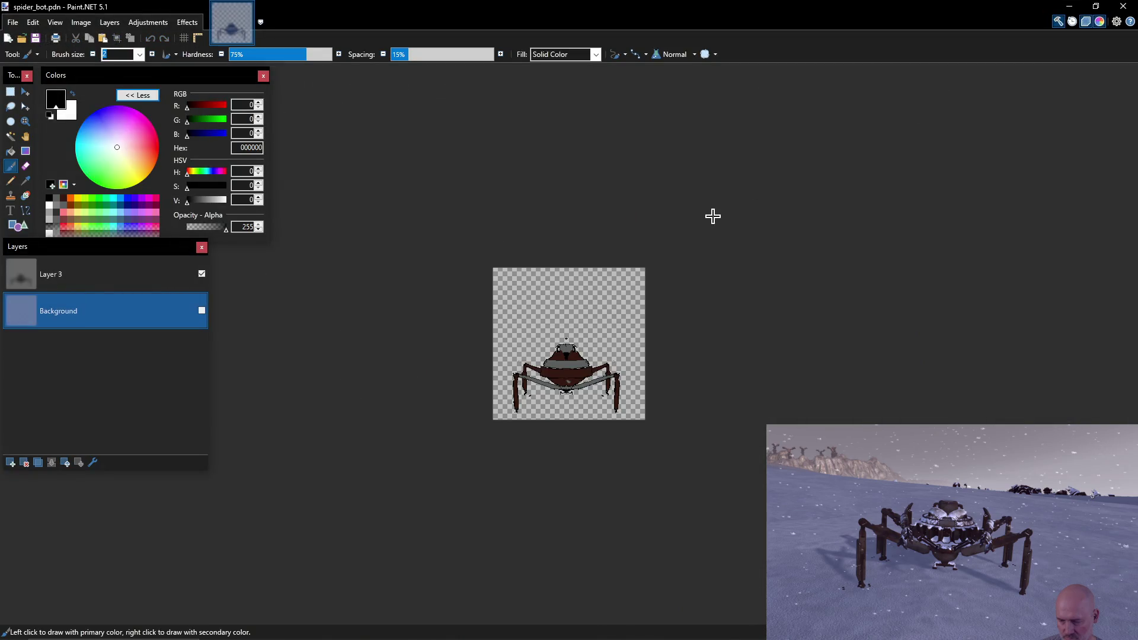
scroll(555, 363, up, 3)
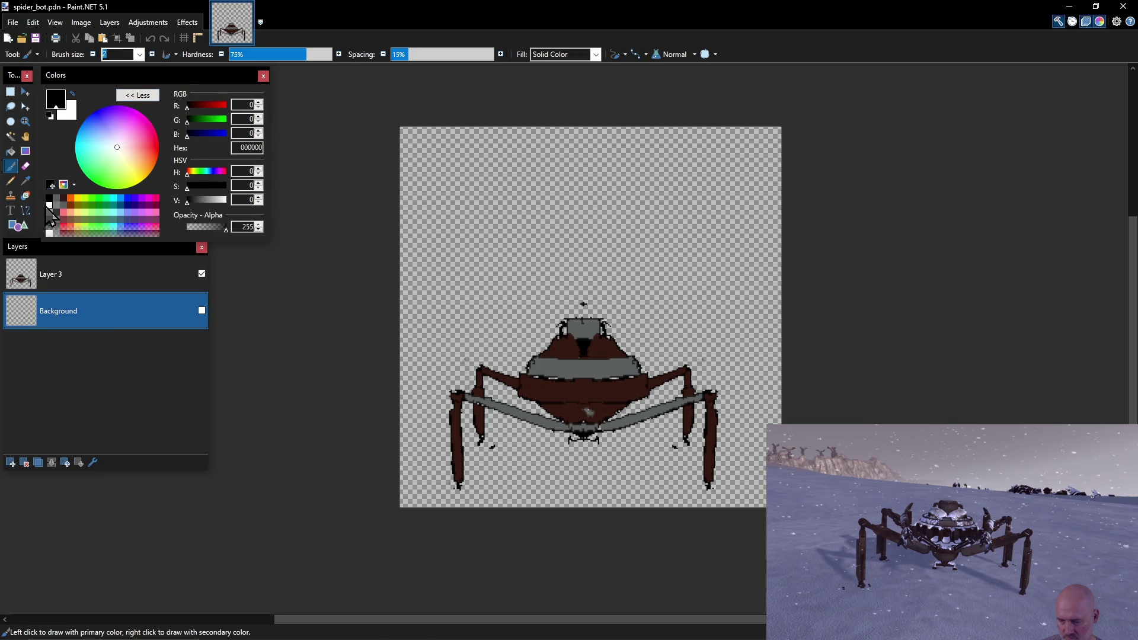
drag(614, 380, 618, 377)
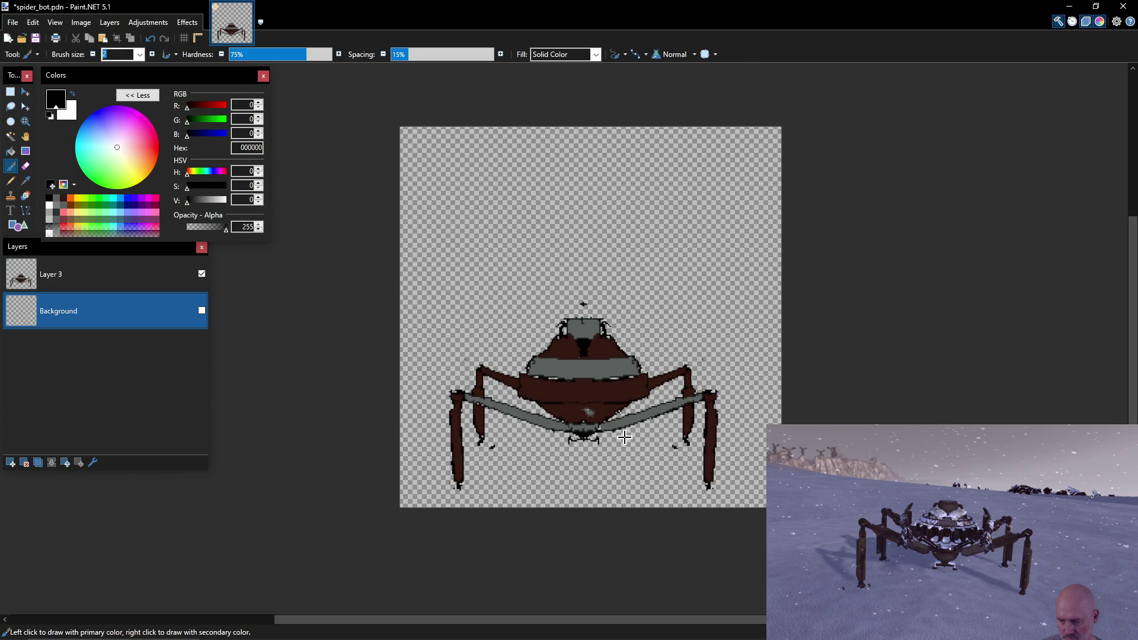
click(135, 284)
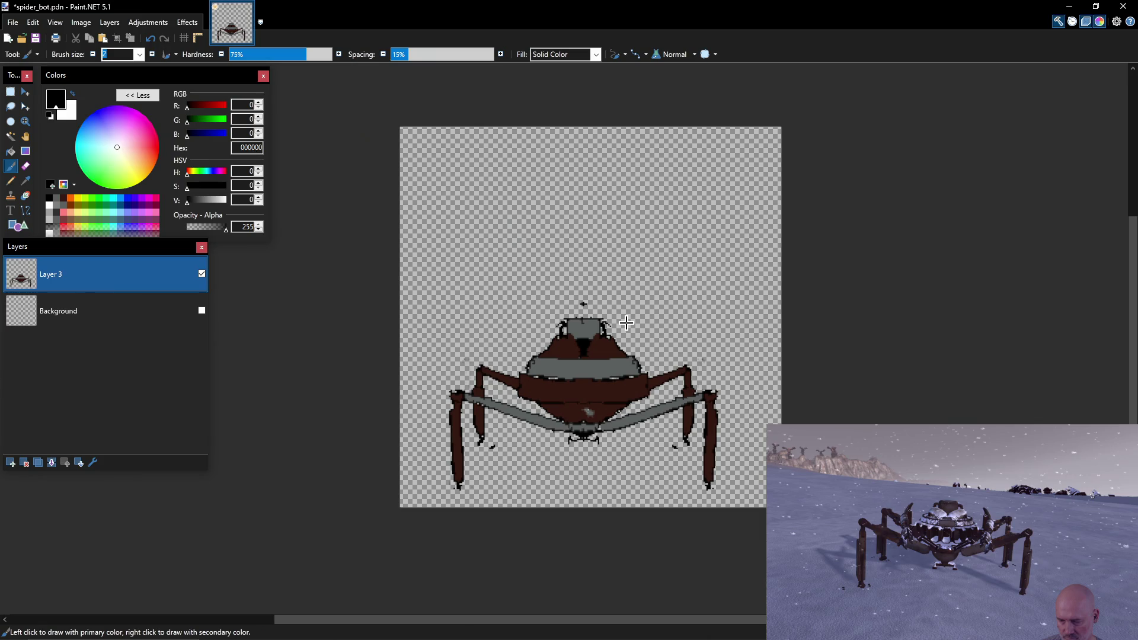
Pencil black one-pixel loops across the body band, then pick dark brown 351912.
key(p)
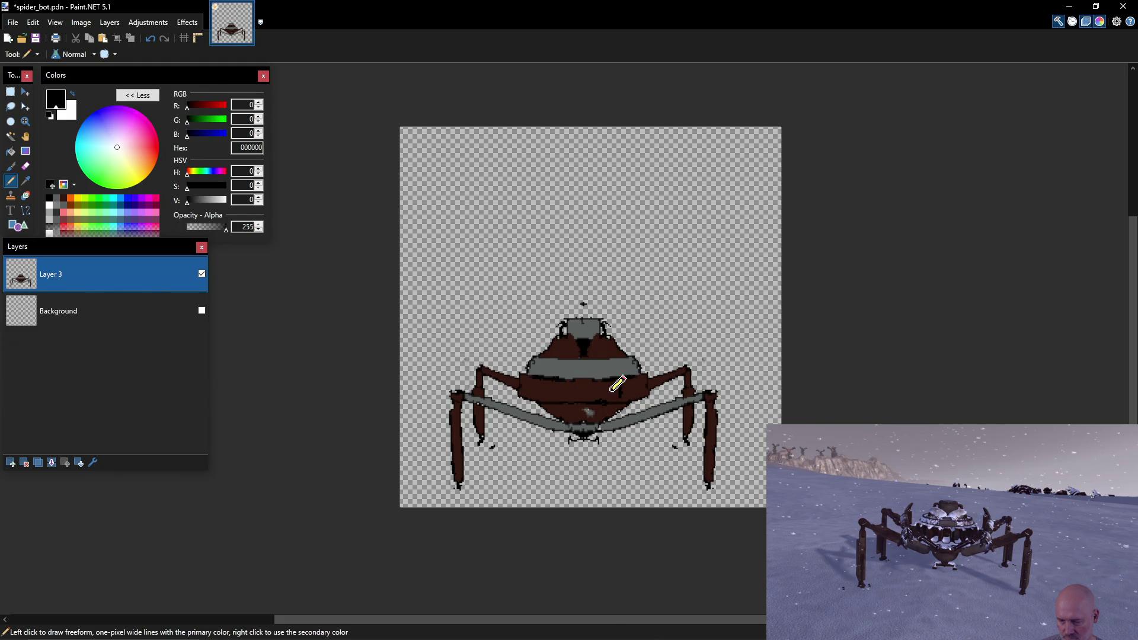
drag(611, 388, 620, 396)
drag(601, 392, 563, 389)
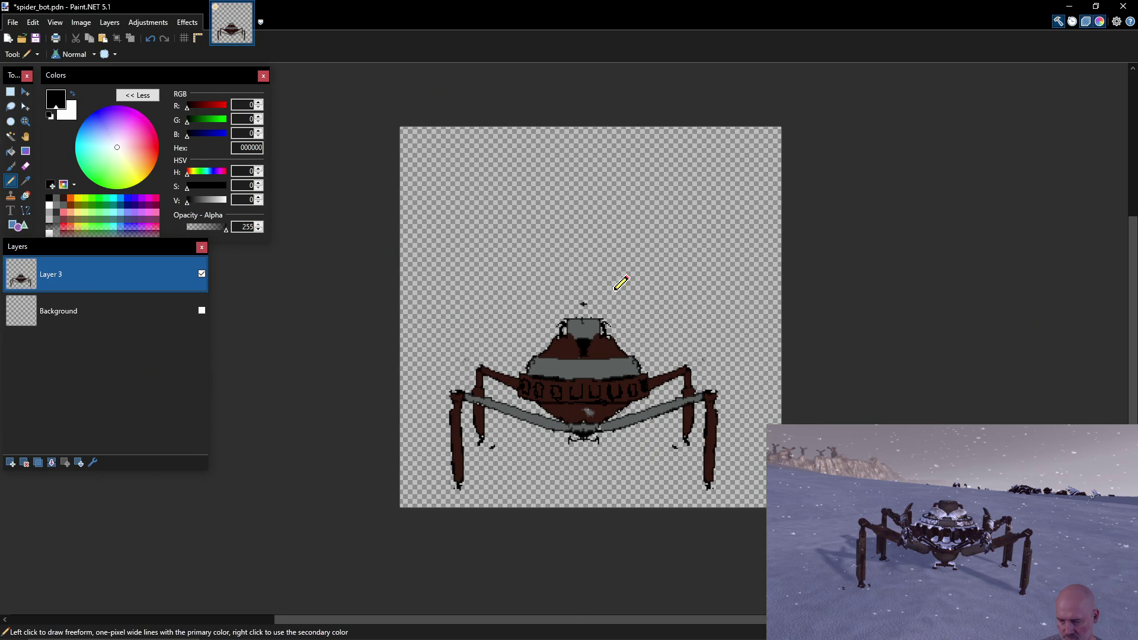
key(e)
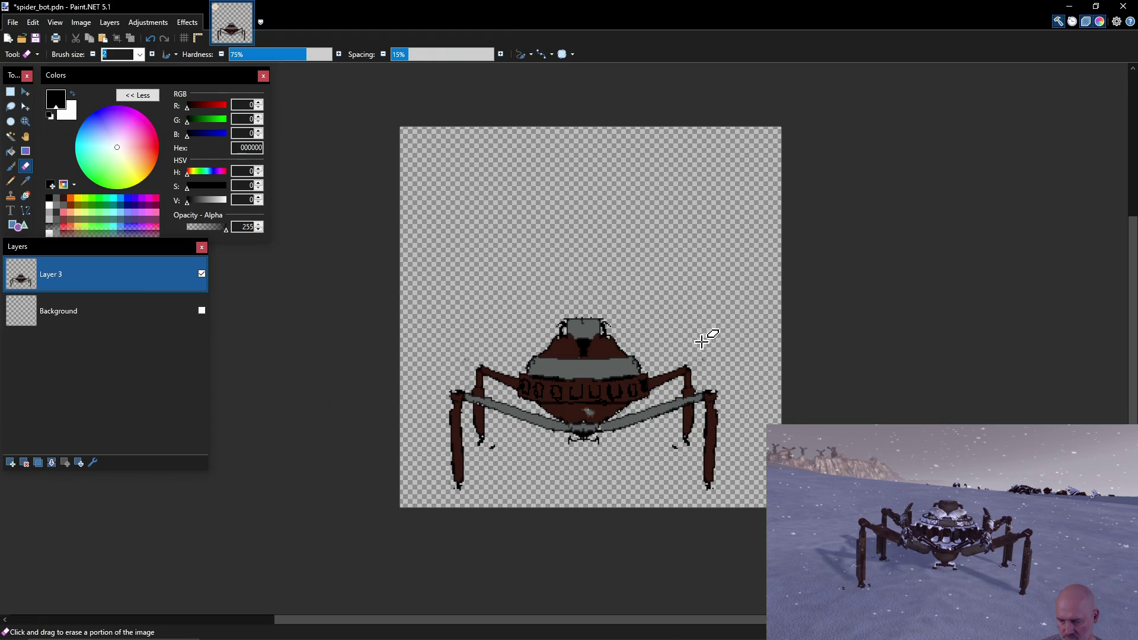
key(p)
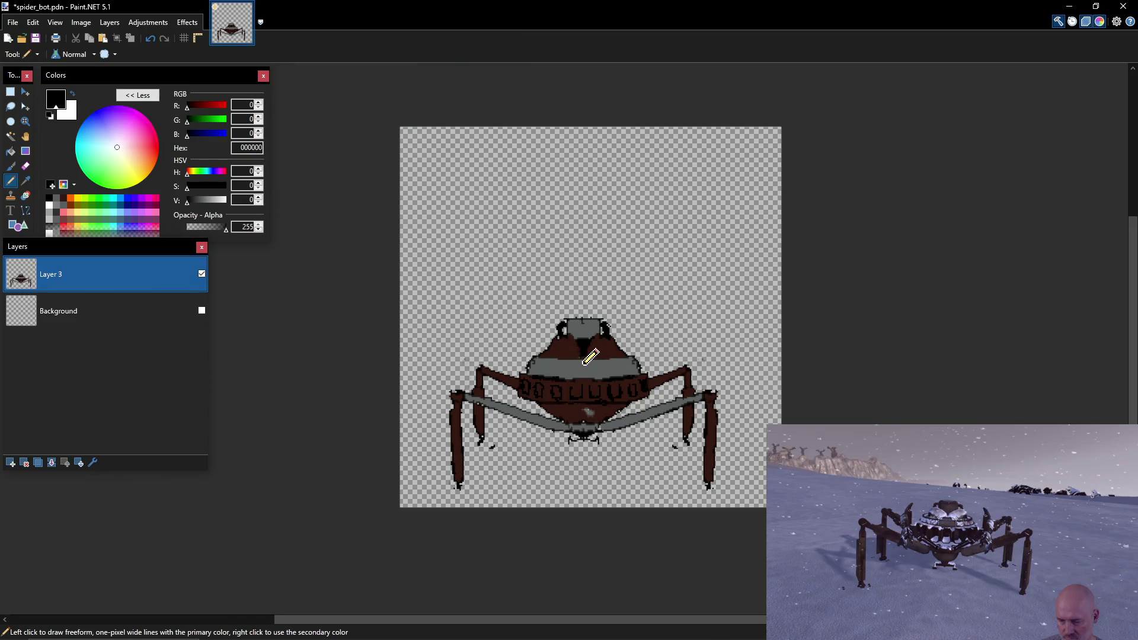
click(78, 205)
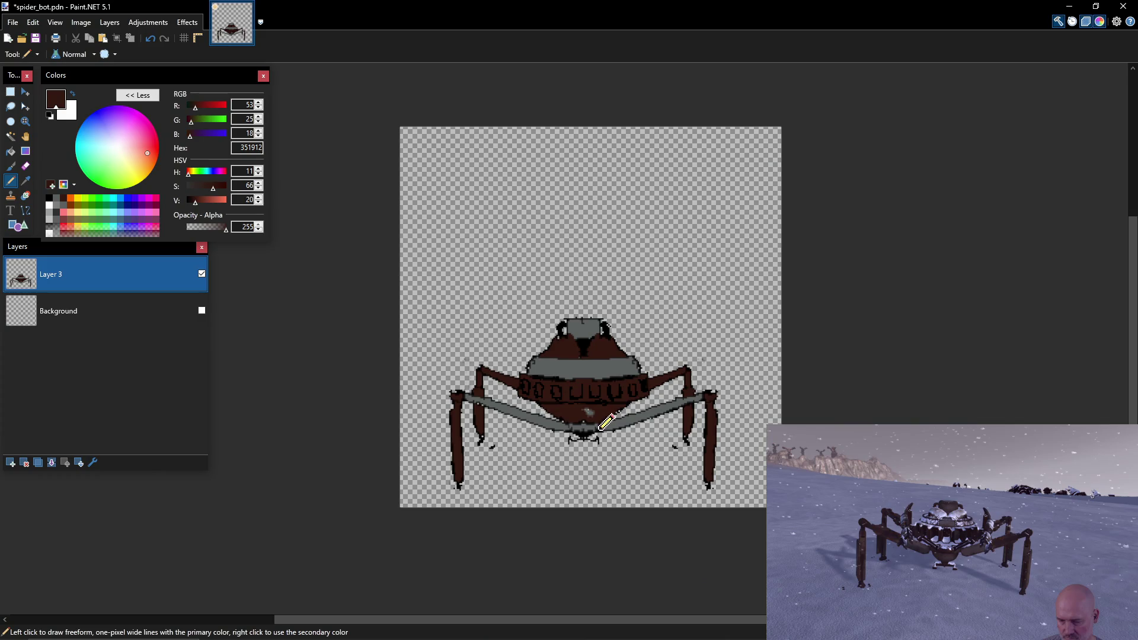
Pencil dark brown lines dividing the grey band and strut, and outline the head cap's top edge.
drag(616, 424, 696, 398)
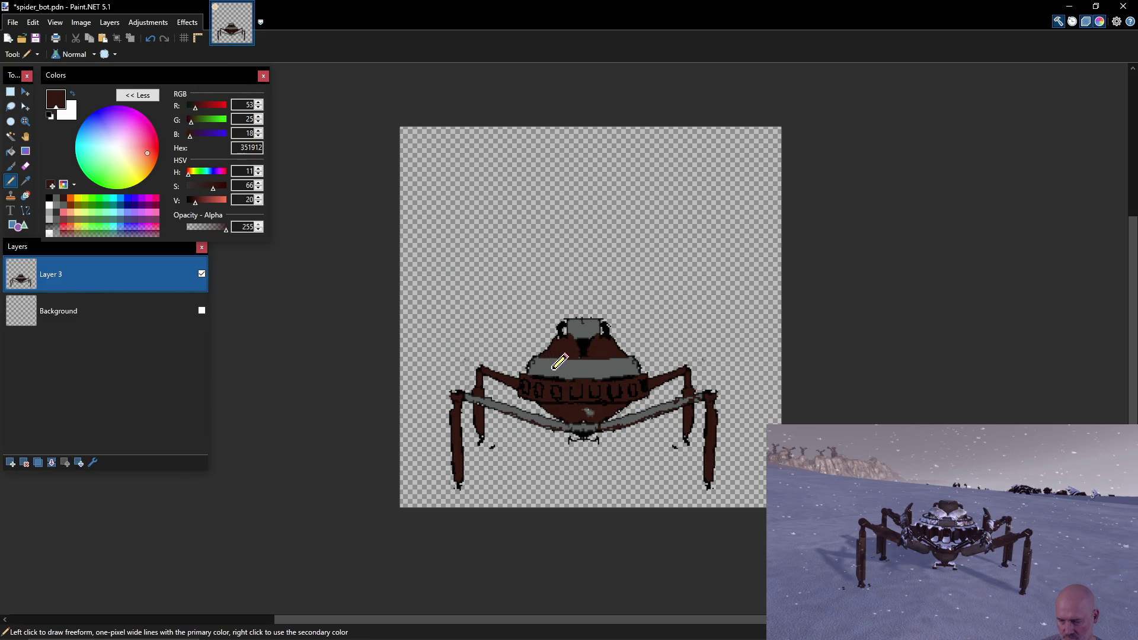
mouse_move(577, 361)
mouse_down()
mouse_move(578, 377)
mouse_move(564, 361)
mouse_up()
mouse_move(571, 369)
mouse_down()
mouse_move(561, 373)
mouse_move(603, 365)
mouse_move(615, 375)
mouse_up()
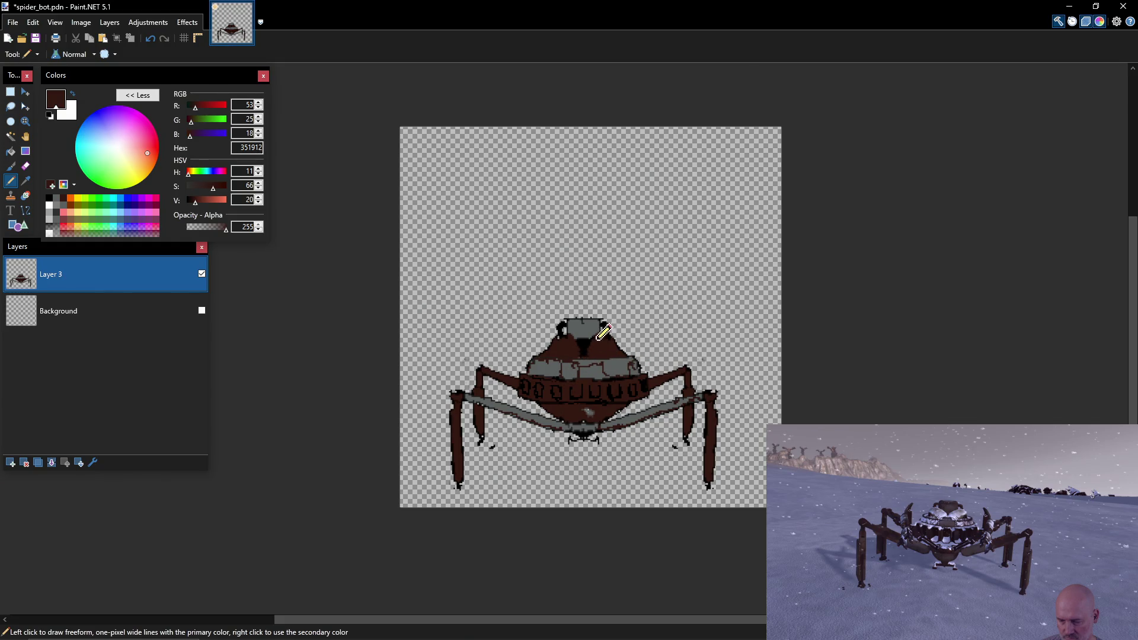
mouse_move(587, 320)
mouse_down()
mouse_move(570, 320)
mouse_move(605, 320)
mouse_up()
click(50, 198)
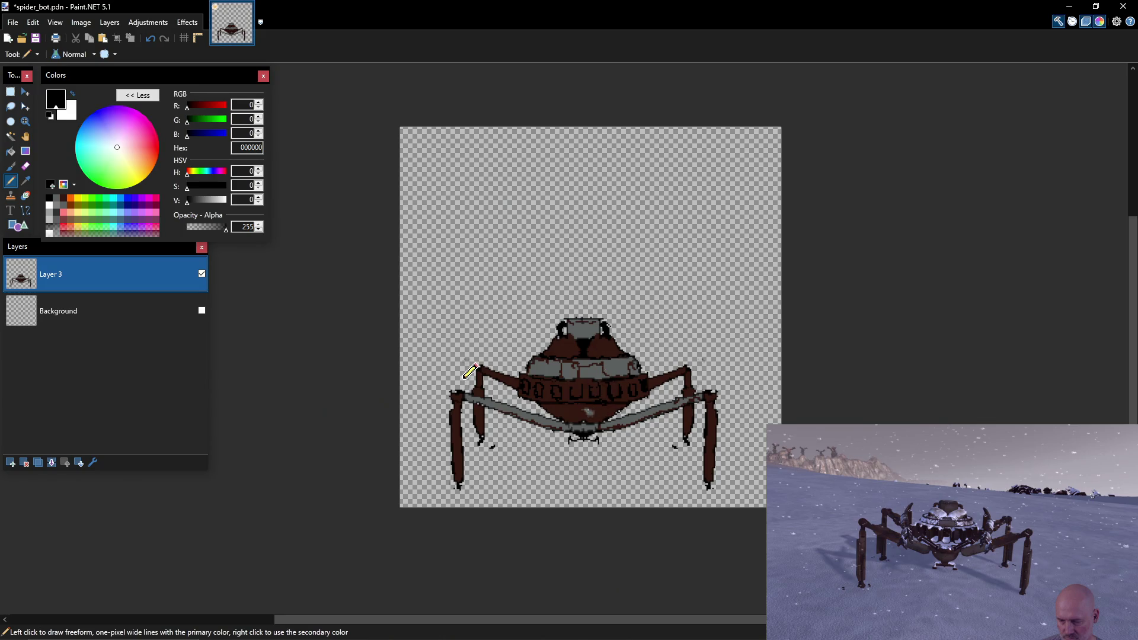
Mix dark grey 333535, add it to the palette, pencil band details with it, and save.
click(56, 205)
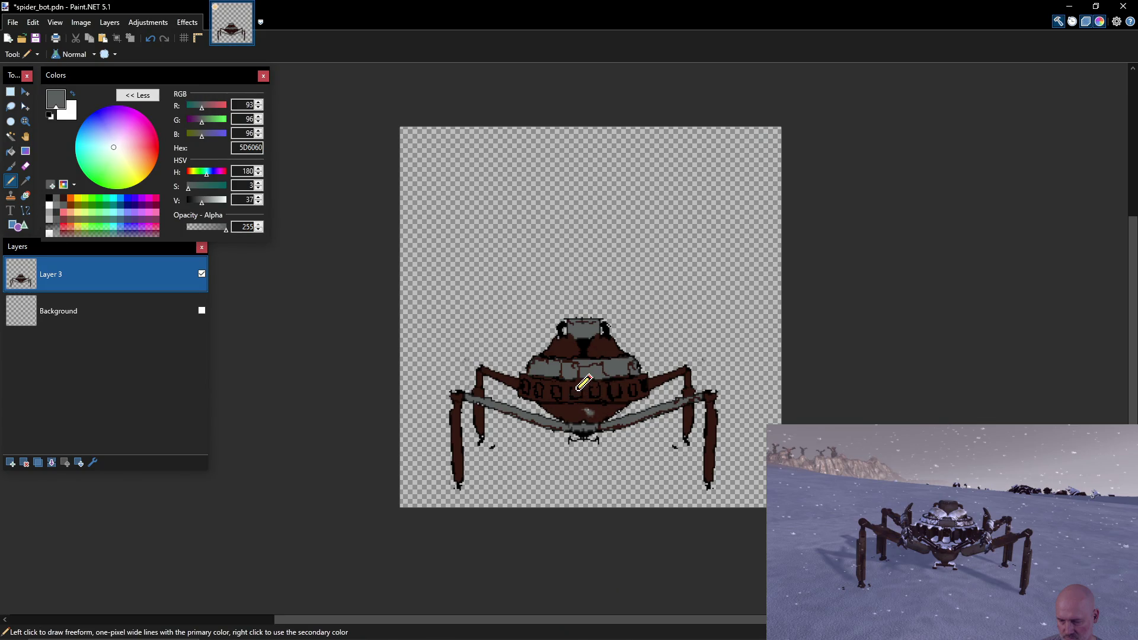
drag(574, 388, 583, 396)
drag(203, 205, 196, 204)
click(51, 184)
click(64, 199)
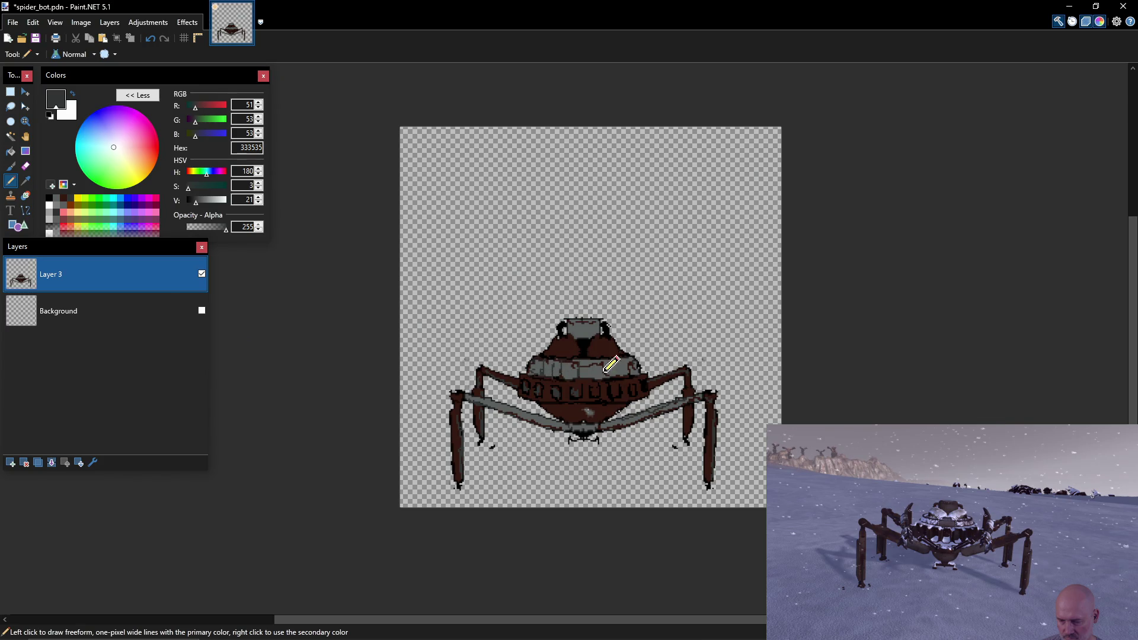
drag(601, 362, 644, 363)
key(ctrl+s)
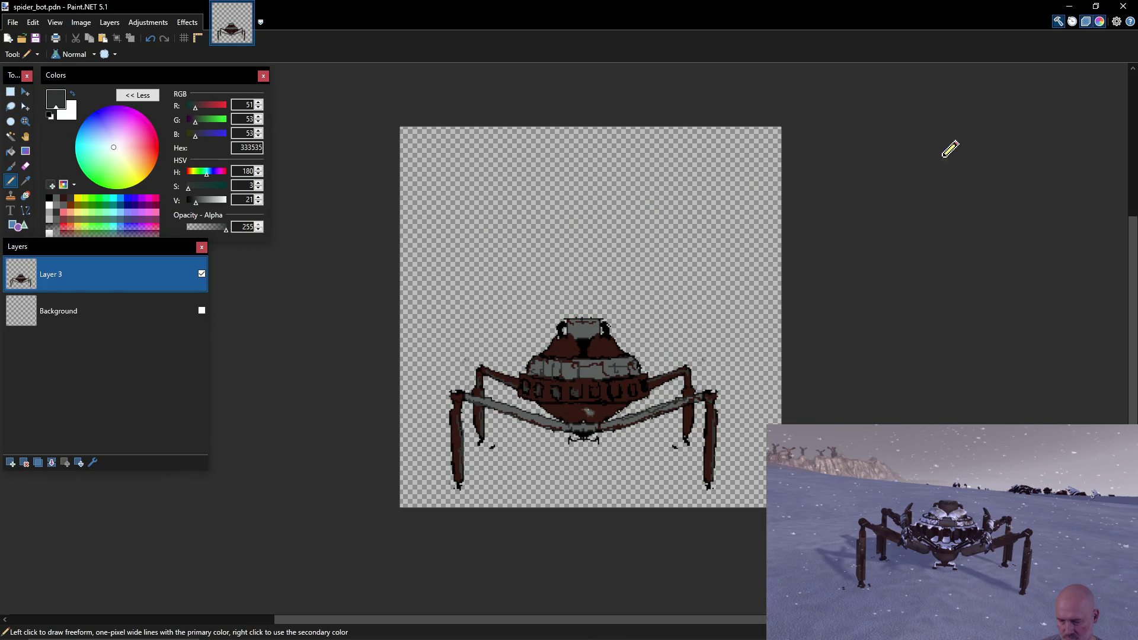
Back in Paint.NET, pick the black swatch so the drawing colour is 000000.
key(alt+Tab)
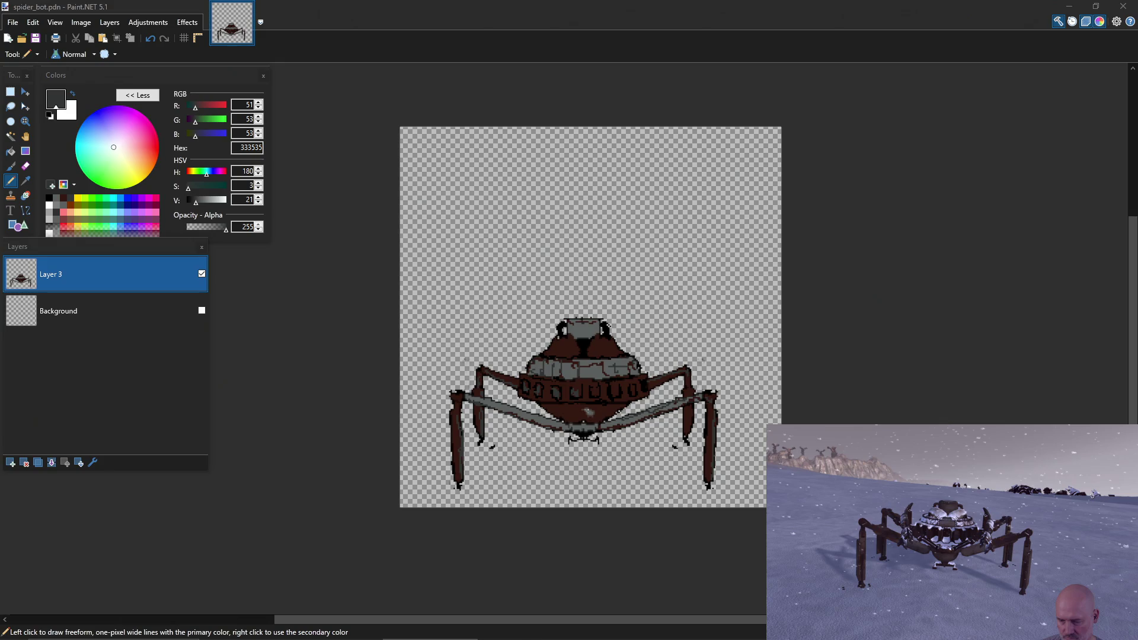
key(alt+Tab)
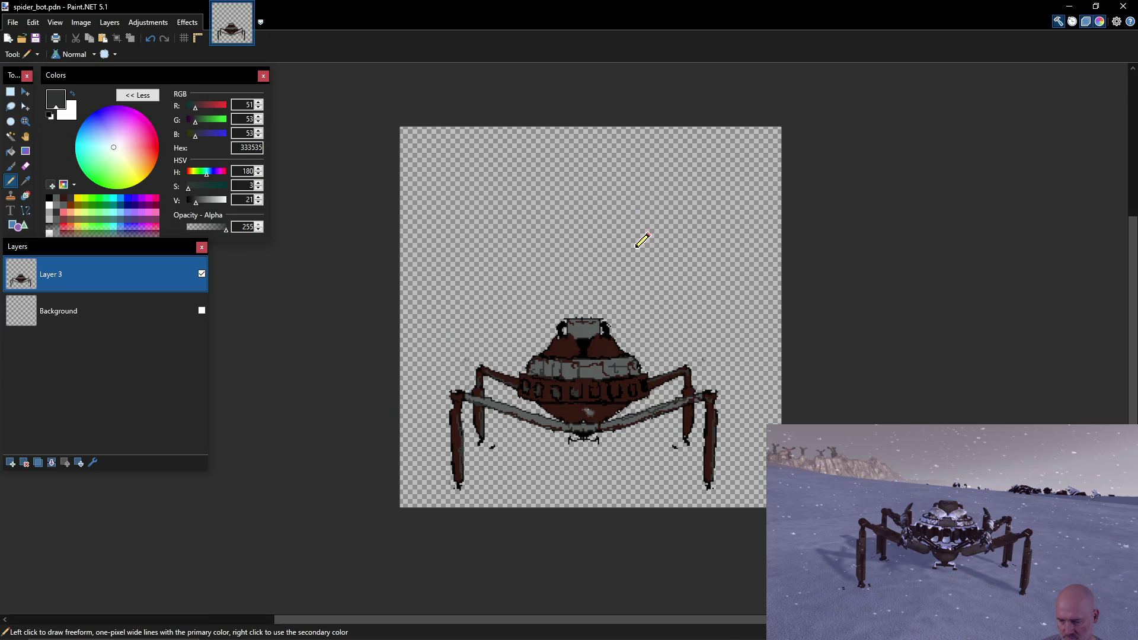
click(49, 198)
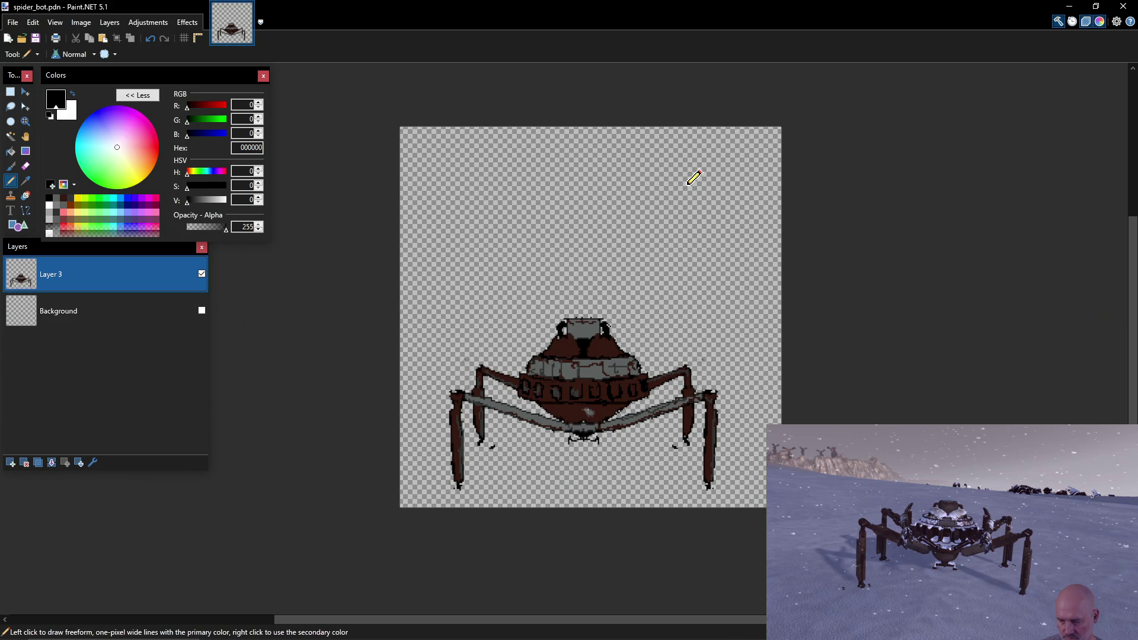
key(super)
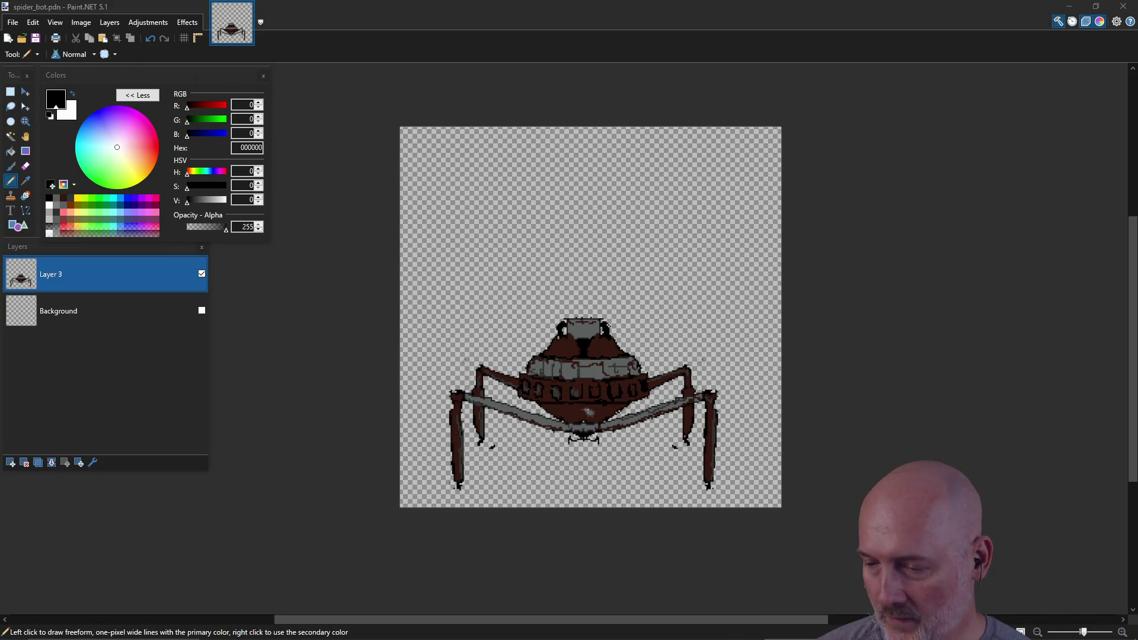
Refocus the image and pencil one black dot on the blank canvas above the sprite.
click(571, 319)
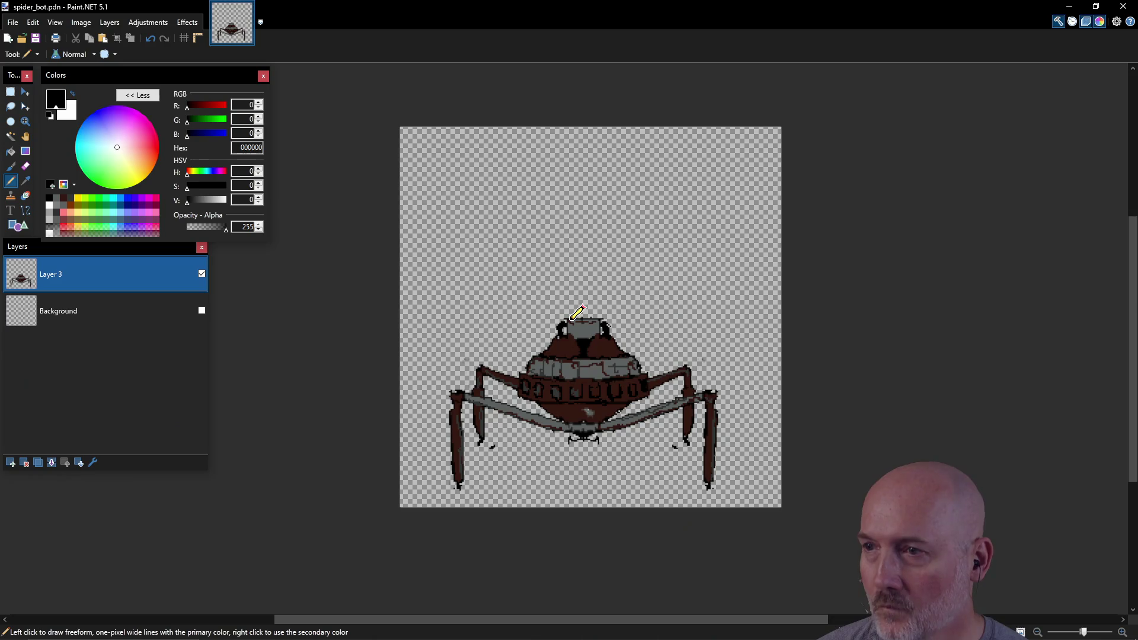
key(alt+Tab)
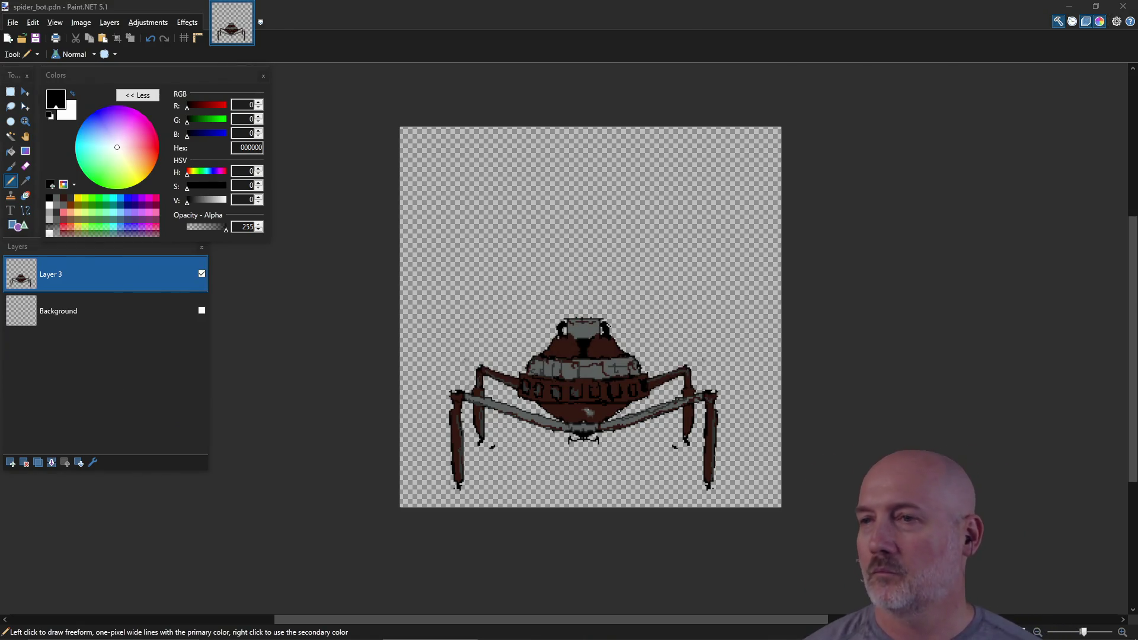
click(646, 211)
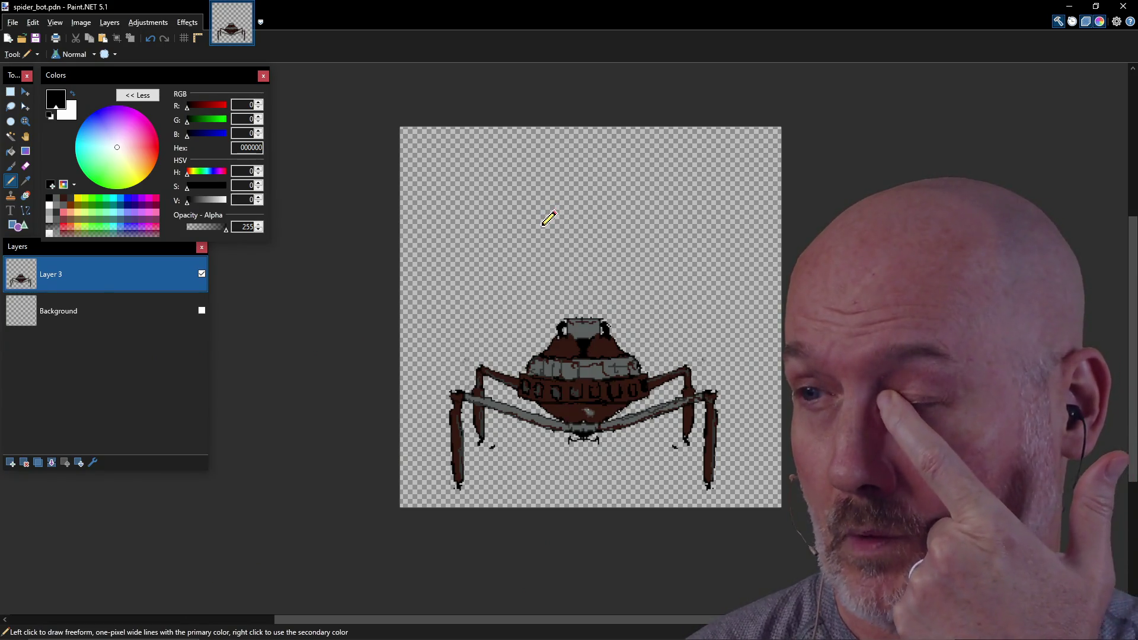
click(530, 207)
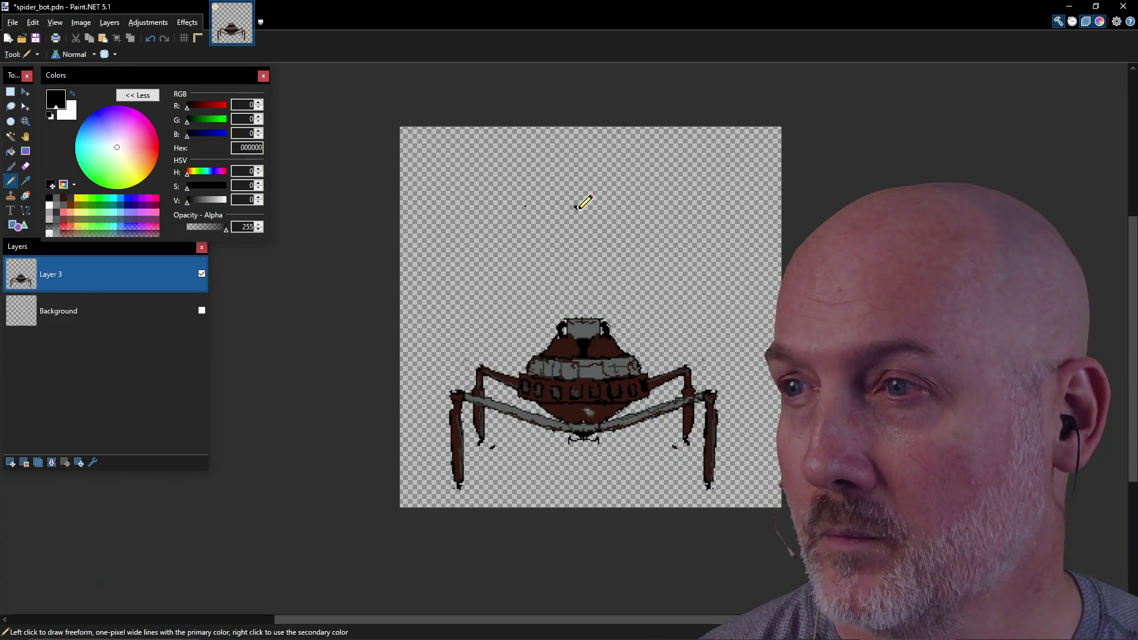
Pencil a long black freehand scribble with loops above the spider, ending in a curled hook.
mouse_move(576, 206)
mouse_down()
mouse_move(622, 217)
mouse_move(593, 222)
mouse_move(584, 209)
mouse_move(600, 218)
mouse_up()
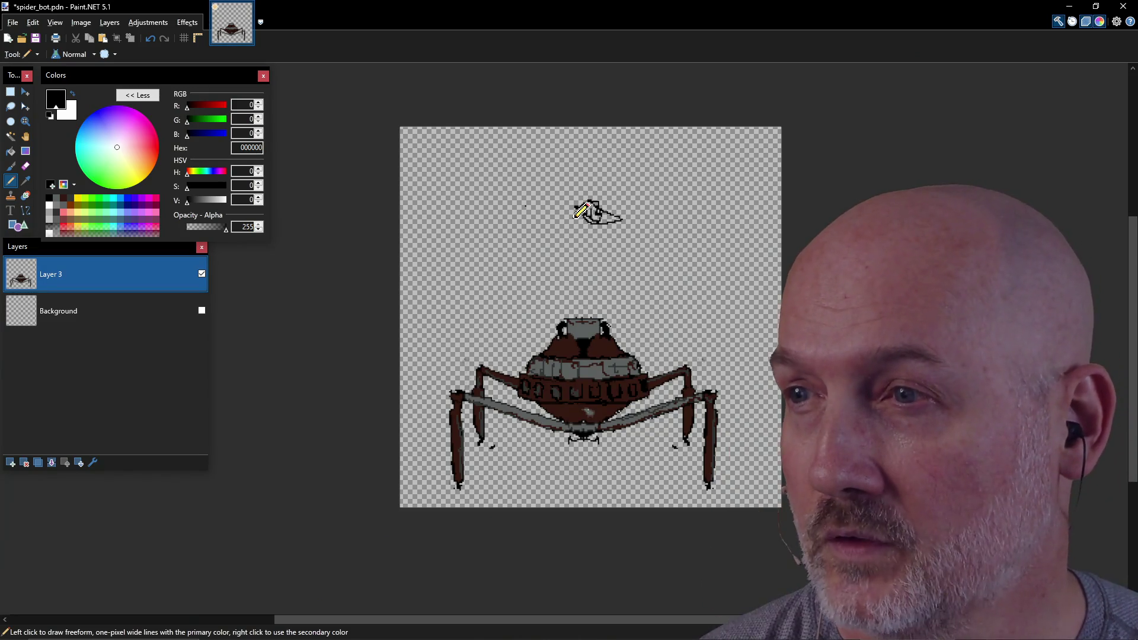
mouse_move(571, 217)
mouse_down()
mouse_move(525, 215)
mouse_move(513, 236)
mouse_move(555, 219)
mouse_up()
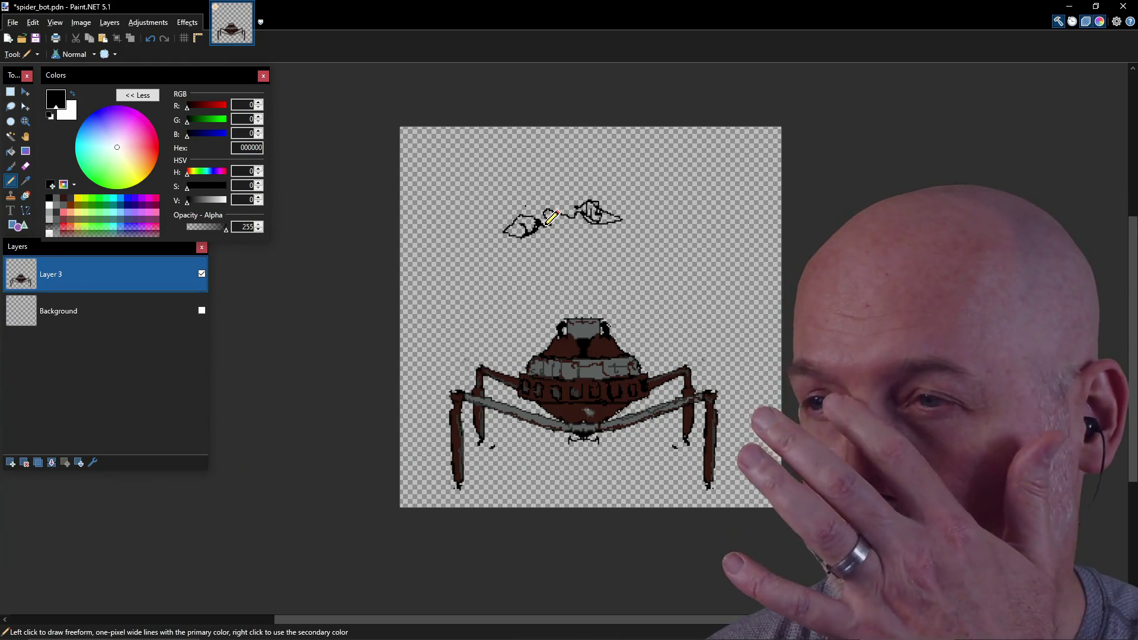
mouse_move(530, 209)
mouse_down()
mouse_move(507, 197)
mouse_move(474, 215)
mouse_move(463, 204)
mouse_move(571, 208)
mouse_move(617, 183)
mouse_move(637, 201)
mouse_move(580, 196)
mouse_move(630, 194)
mouse_up()
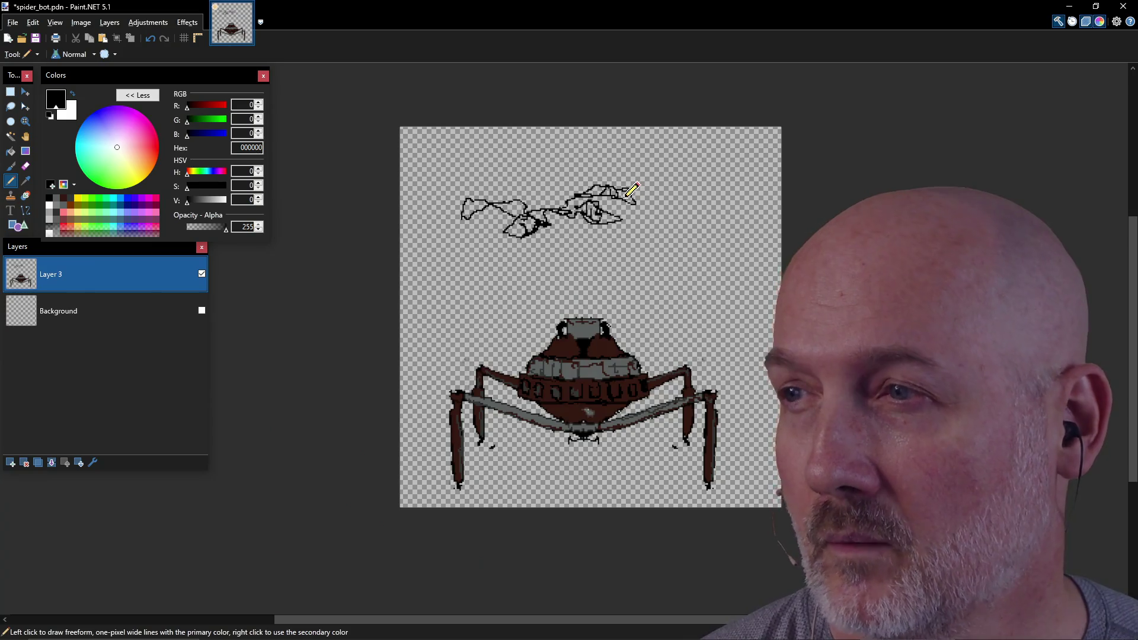
mouse_move(637, 198)
mouse_down()
mouse_move(679, 204)
mouse_move(680, 241)
mouse_move(681, 208)
mouse_move(715, 202)
mouse_move(714, 230)
mouse_move(723, 201)
mouse_move(744, 190)
mouse_move(770, 204)
mouse_up()
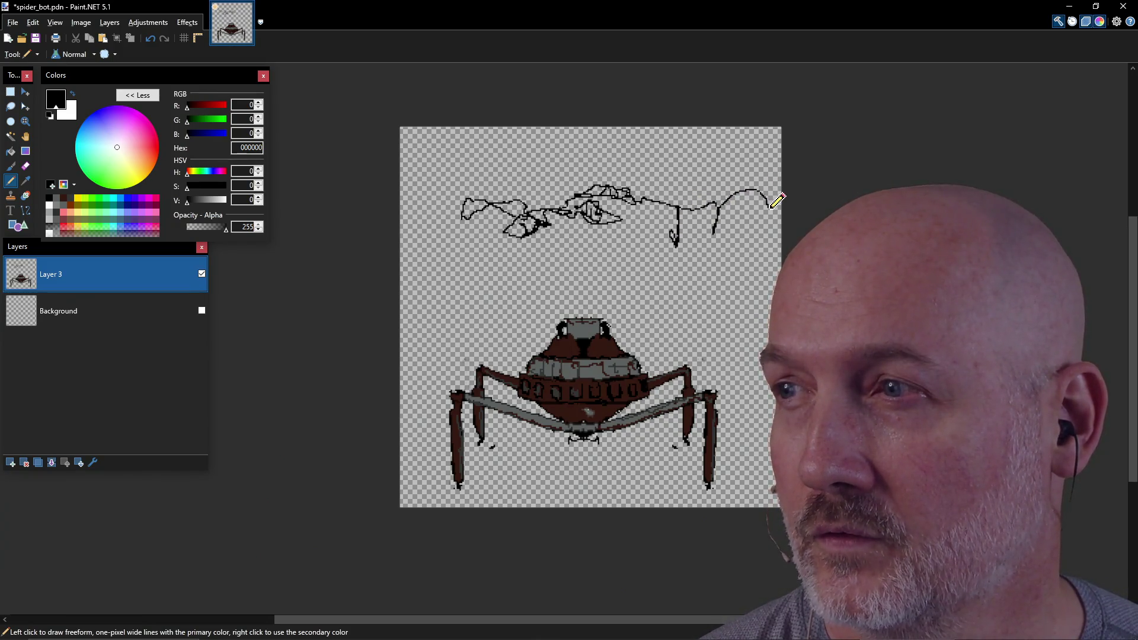
mouse_move(732, 277)
mouse_down()
mouse_move(699, 287)
mouse_move(708, 249)
mouse_move(736, 245)
mouse_move(718, 264)
mouse_move(730, 260)
mouse_move(741, 221)
mouse_move(727, 216)
mouse_move(709, 248)
mouse_up()
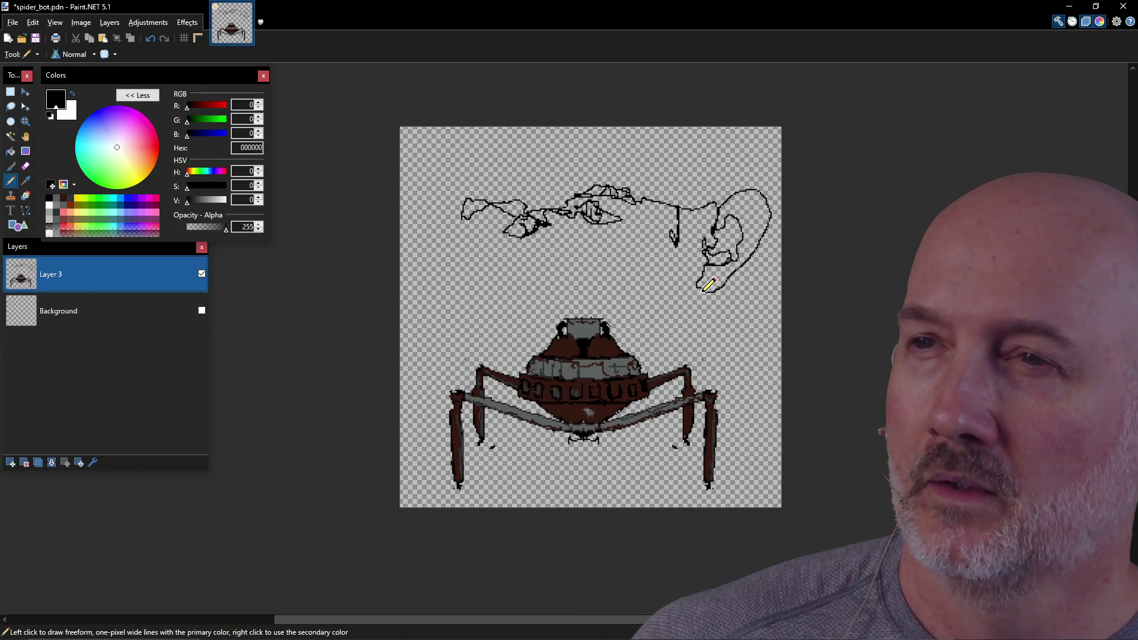
Darken the lower lobe of the ear doodle at the scribble's right end.
drag(702, 289, 701, 268)
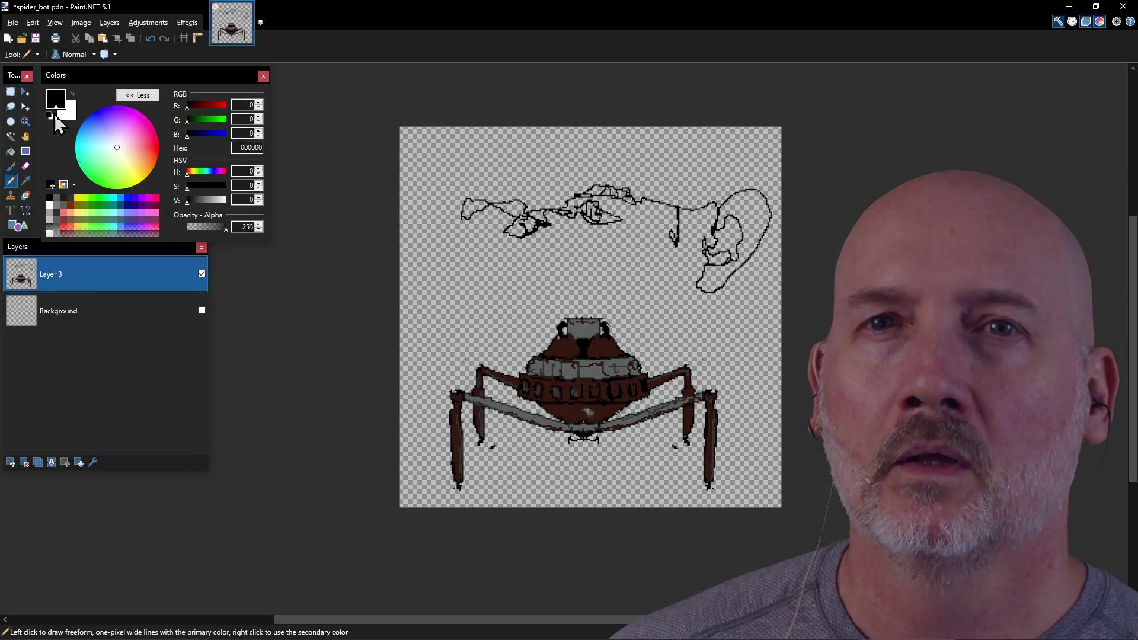
click(10, 92)
Box the whole doodle area above the spider and delete it.
drag(430, 150, 772, 306)
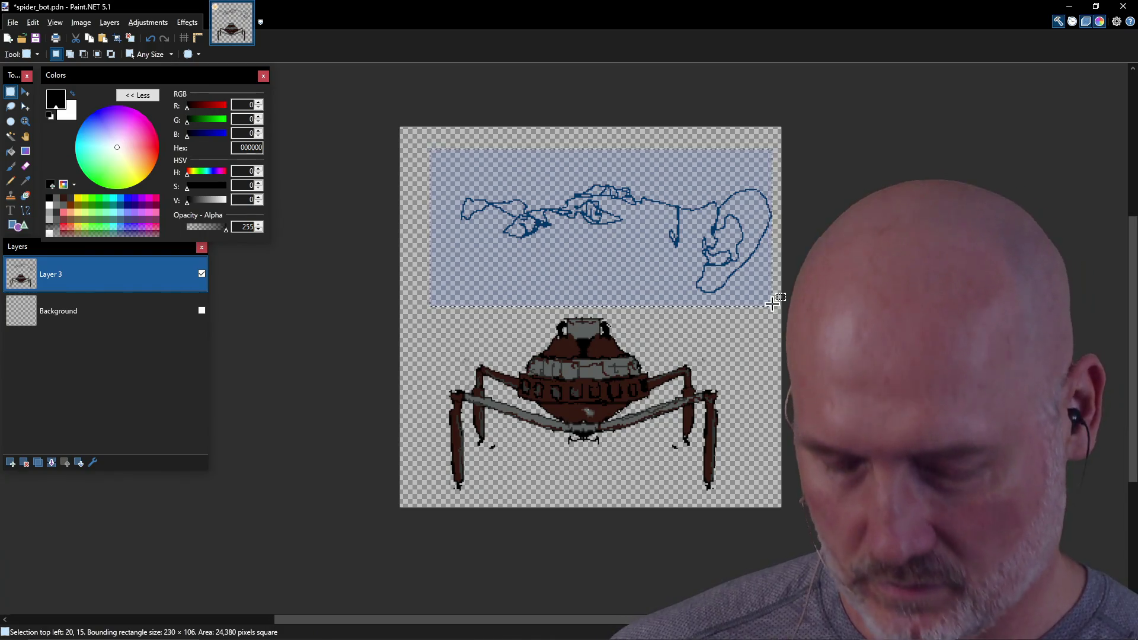
key(Delete)
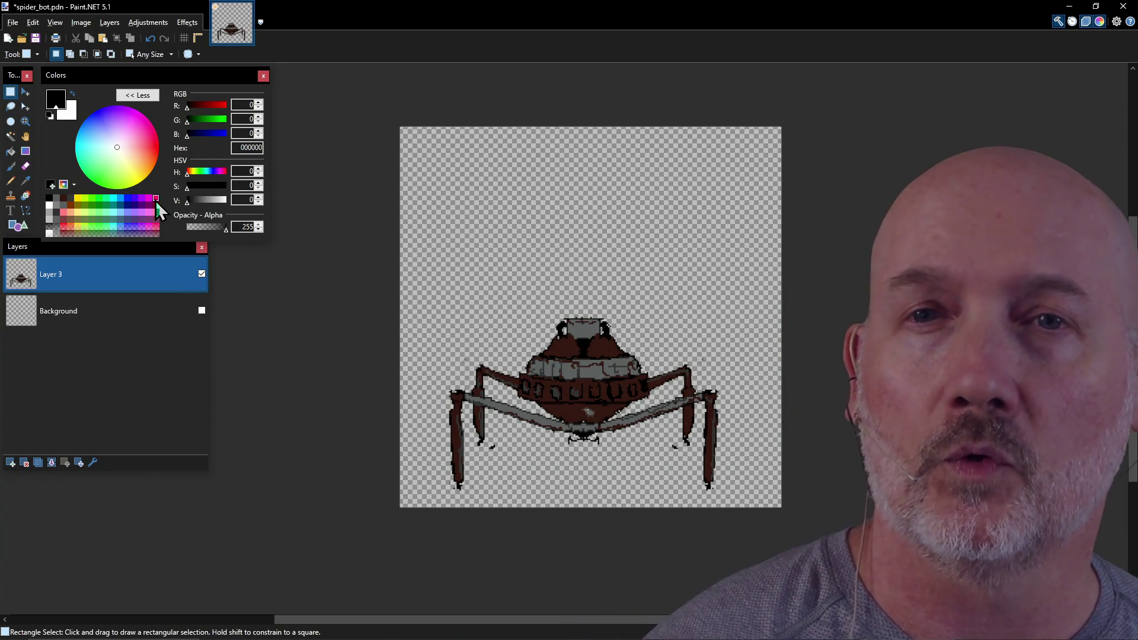
click(10, 181)
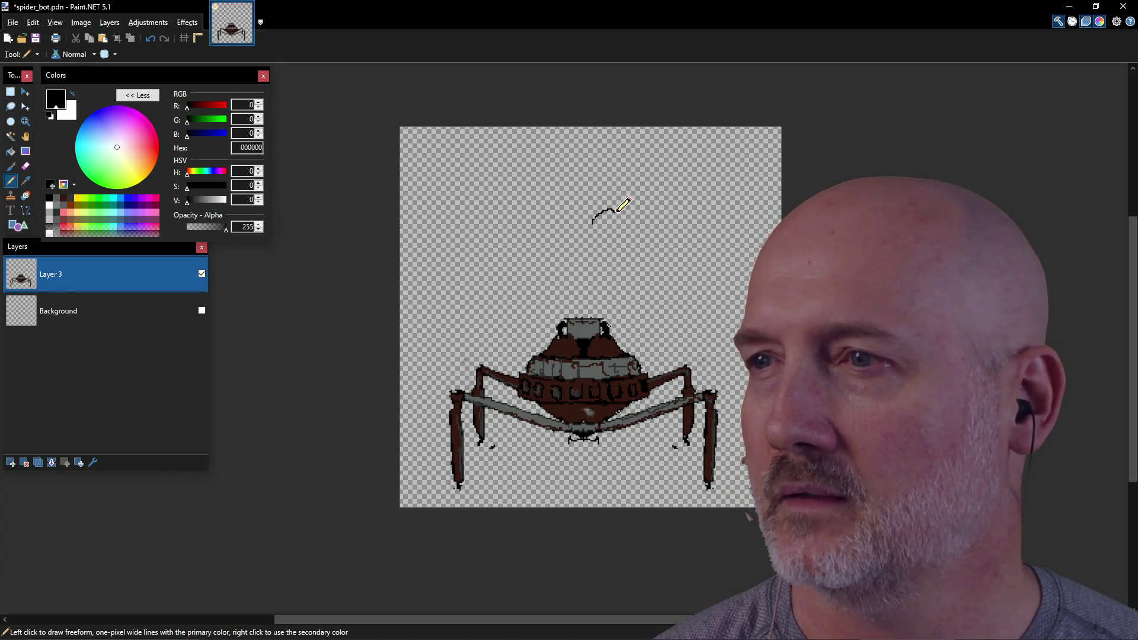
Sketch a new black looped stroke above the spider with a line hanging down from it.
drag(626, 218, 637, 223)
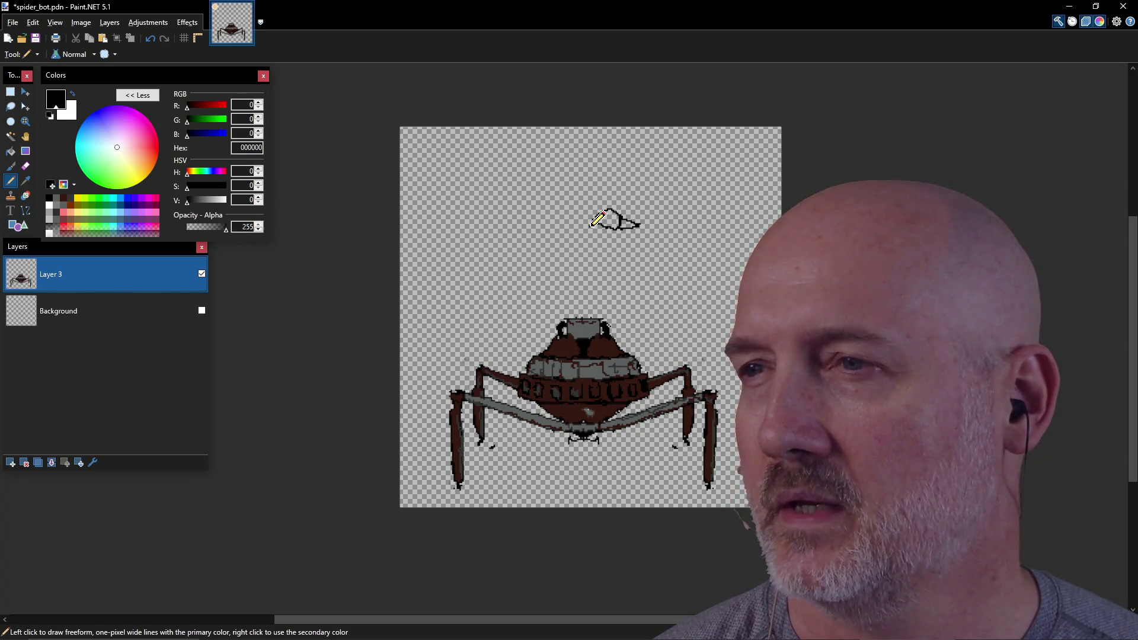
mouse_move(586, 224)
mouse_down()
mouse_move(563, 218)
mouse_move(546, 234)
mouse_up()
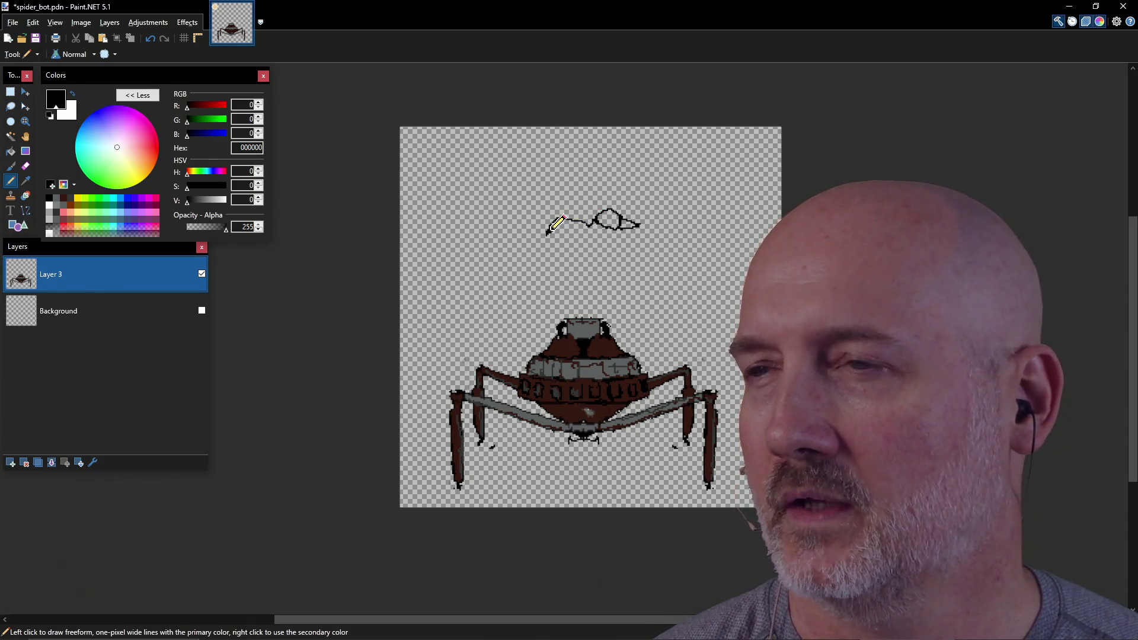
drag(546, 233, 524, 225)
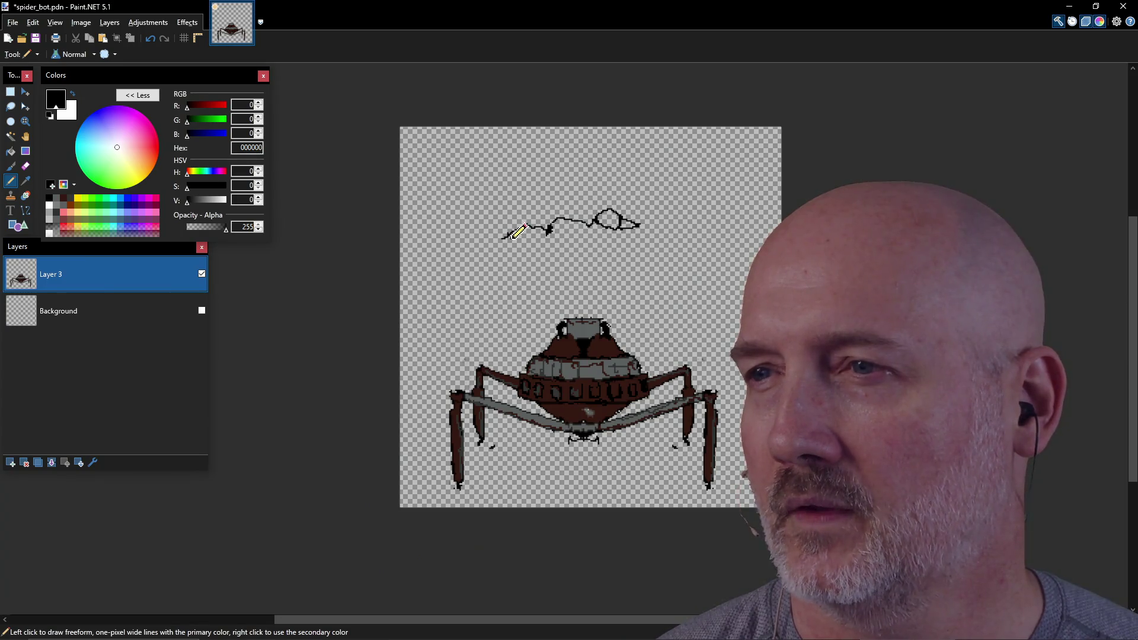
mouse_move(520, 239)
mouse_down()
mouse_move(533, 218)
mouse_move(525, 237)
mouse_up()
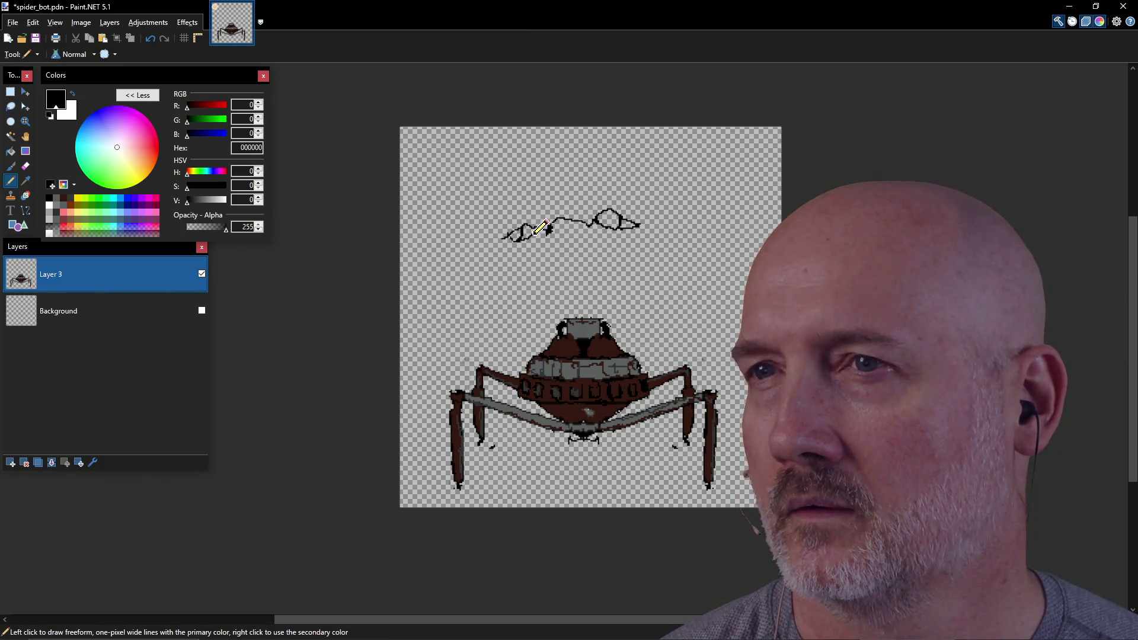
drag(546, 239, 536, 271)
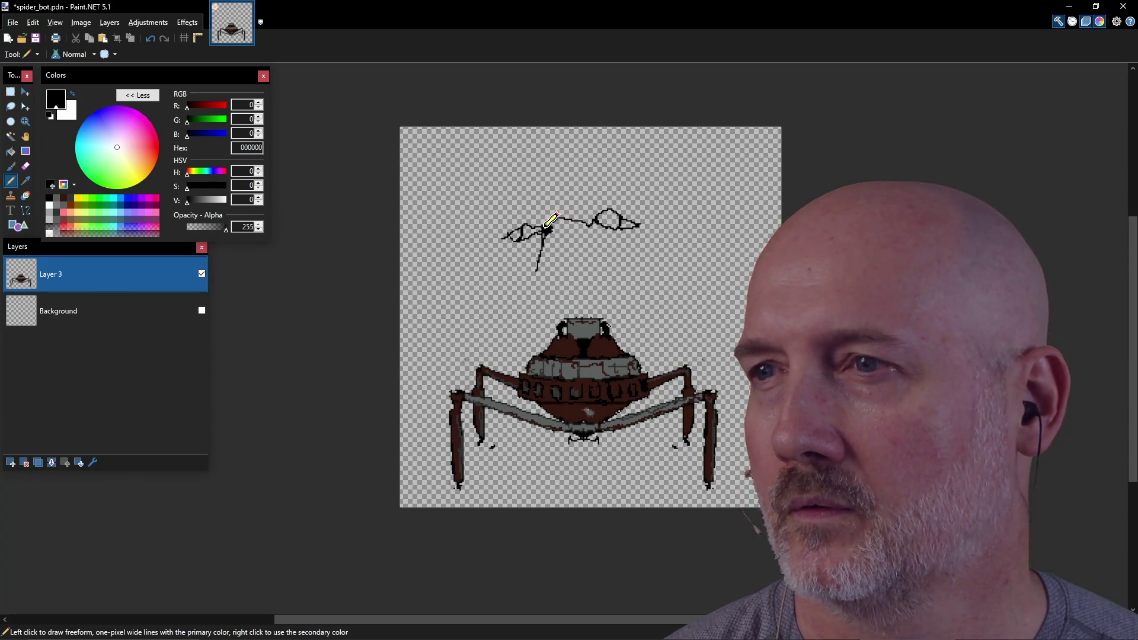
mouse_move(543, 230)
mouse_down()
mouse_move(540, 209)
mouse_move(474, 209)
mouse_move(501, 227)
mouse_move(542, 214)
mouse_move(552, 227)
mouse_move(586, 220)
mouse_move(595, 197)
mouse_move(645, 193)
mouse_up()
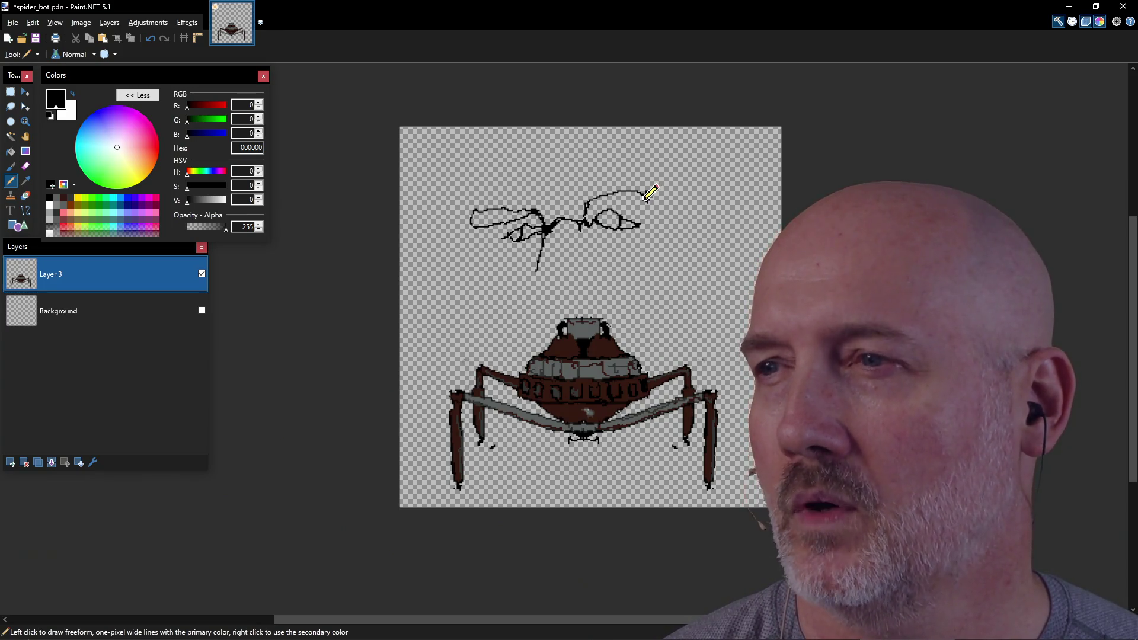
mouse_move(643, 190)
mouse_down()
mouse_move(586, 184)
mouse_move(587, 214)
mouse_up()
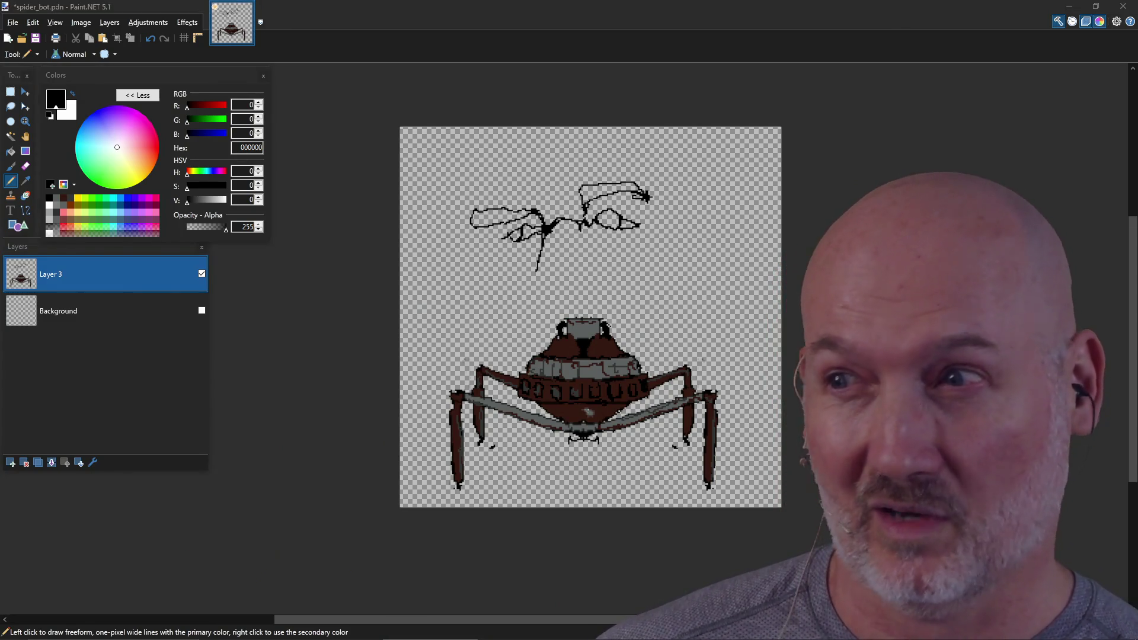
Draw a short black arc on the canvas to the right of the spider.
key(alt+Tab)
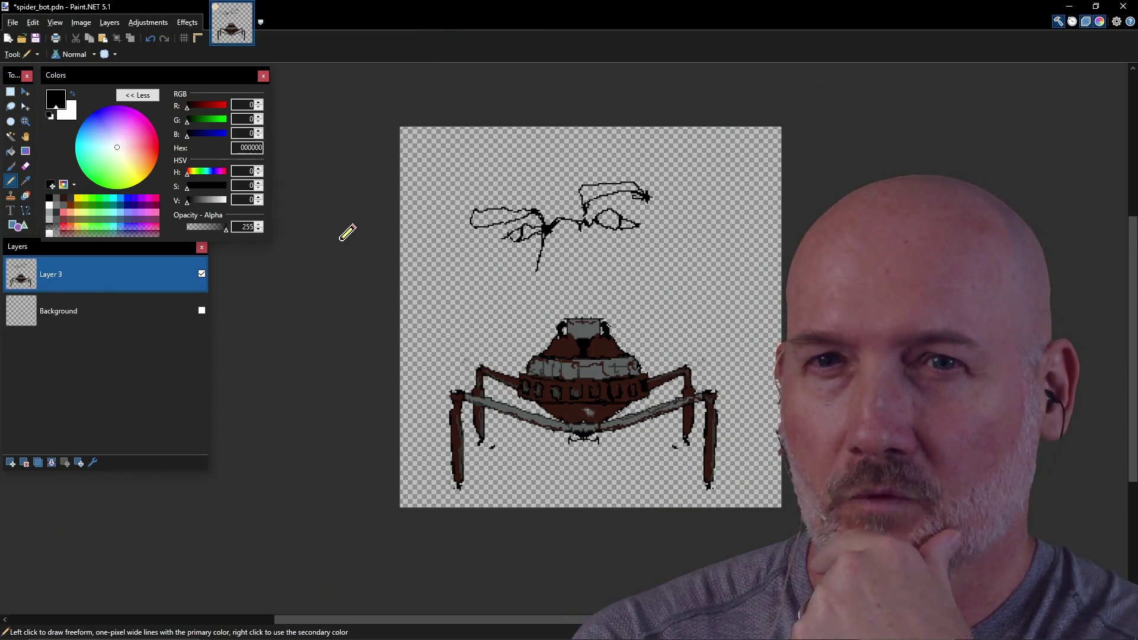
drag(748, 375, 739, 380)
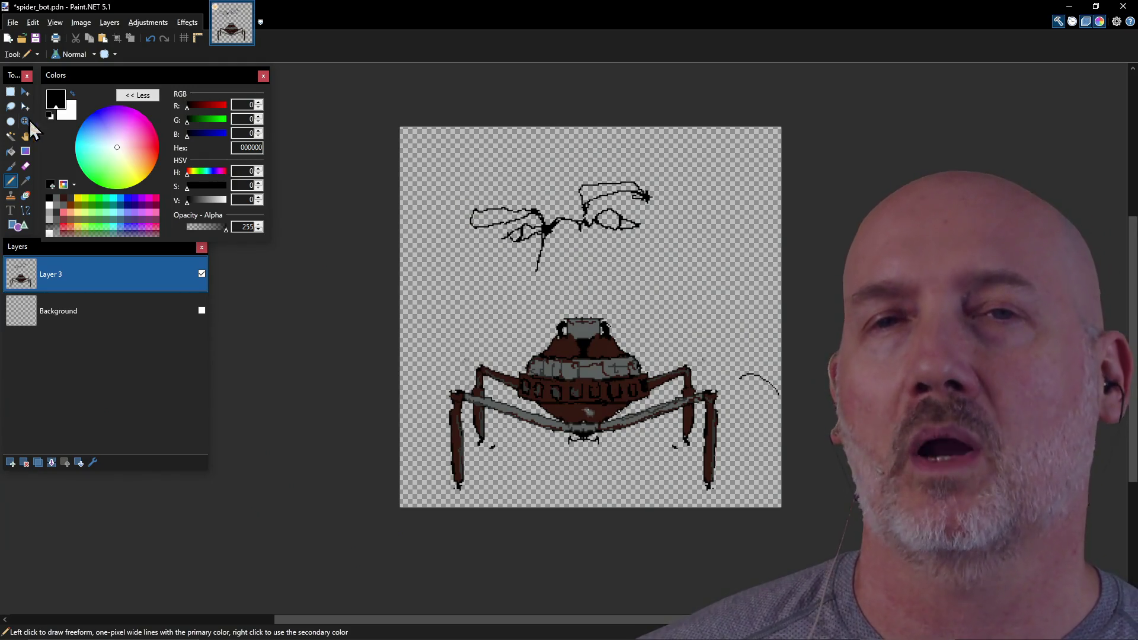
click(10, 91)
Delete the wing-like doodle above the spider and the small arc to its right.
drag(442, 143, 701, 284)
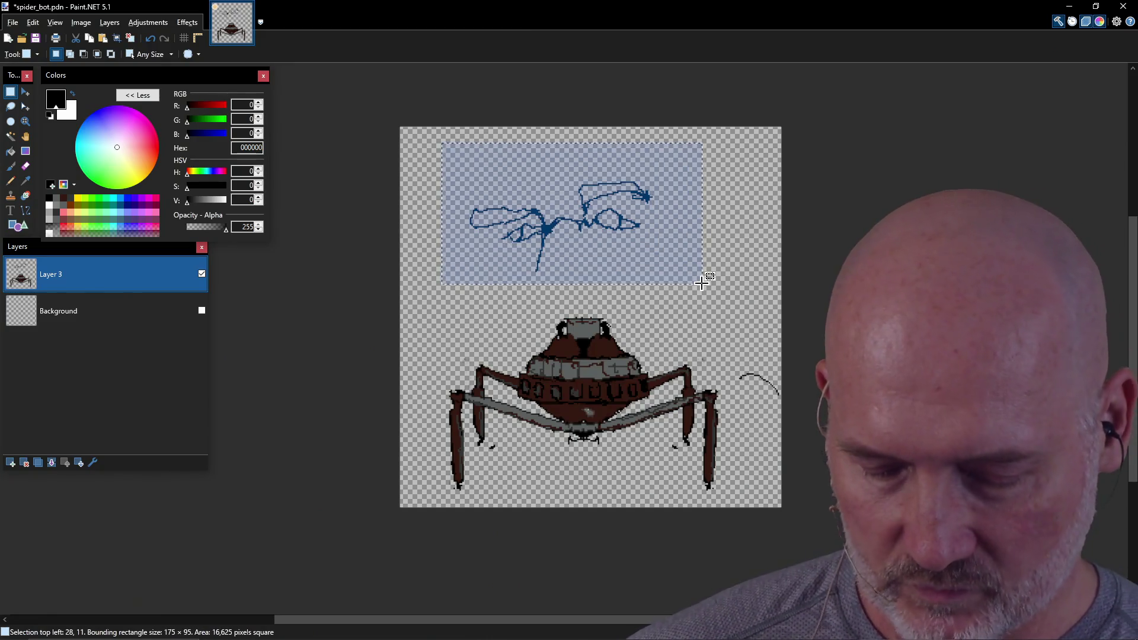
key(Delete)
drag(727, 352, 783, 419)
key(Delete)
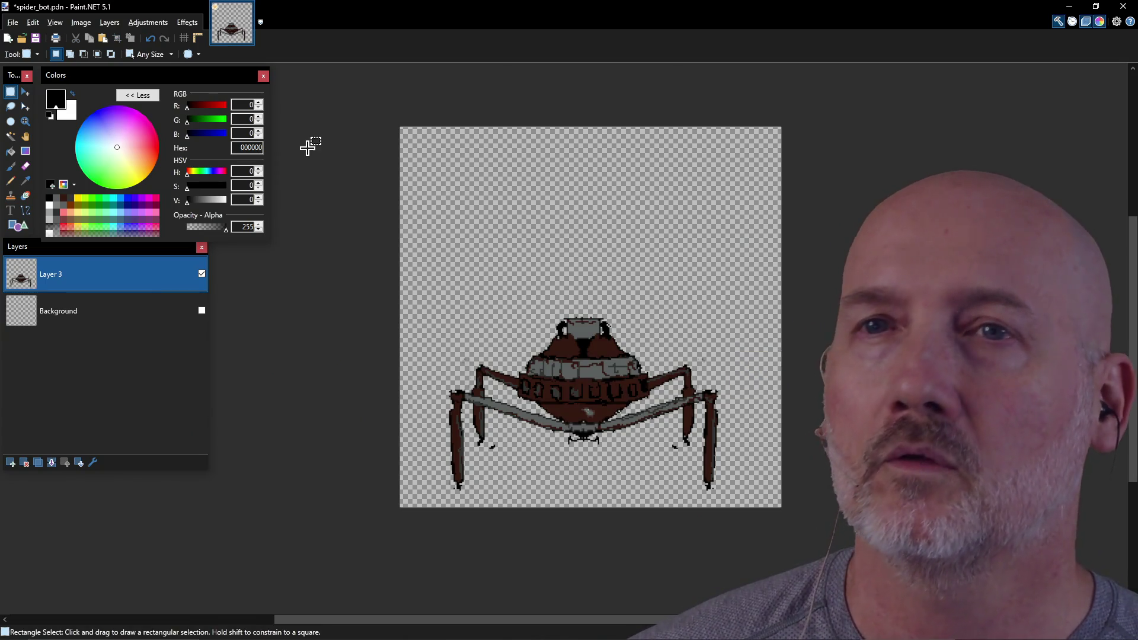
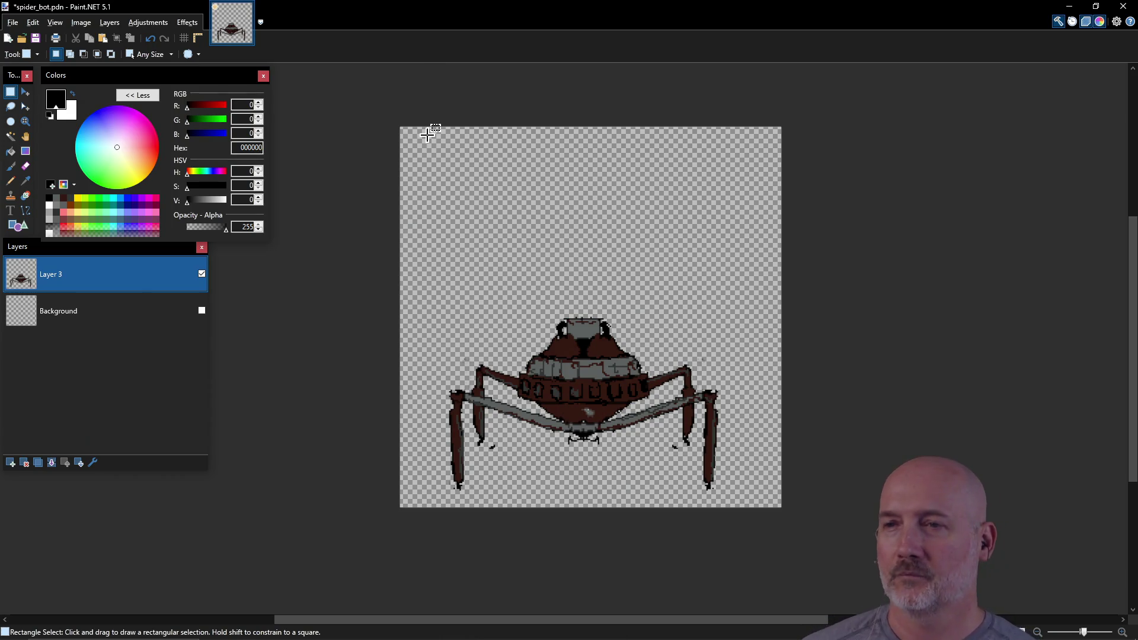
Zoom into the spider bot canvas, switch to the Pencil tool, and save spider_bot.pdn.
scroll(564, 272, up, 2)
scroll(564, 272, down, 4)
scroll(565, 278, up, 2)
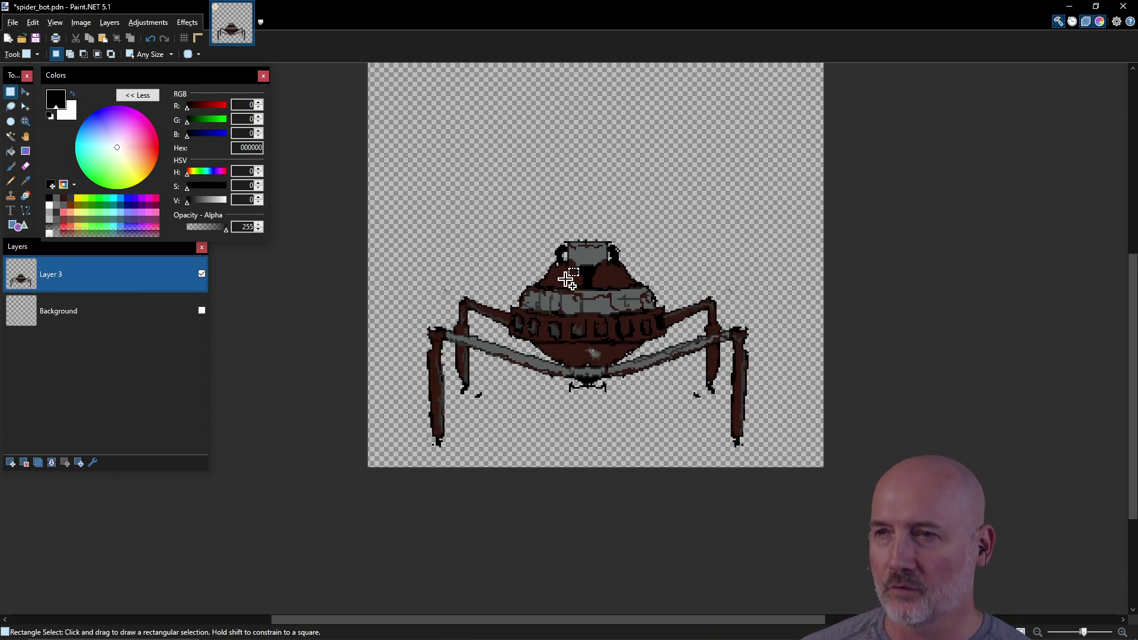
scroll(578, 218, up, 2)
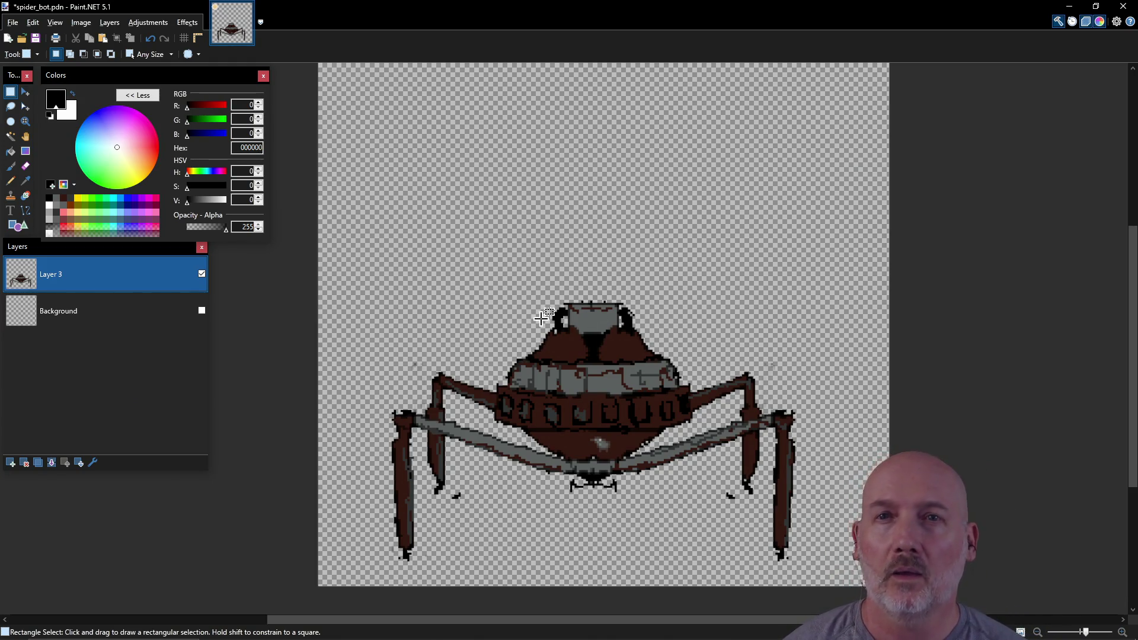
click(11, 180)
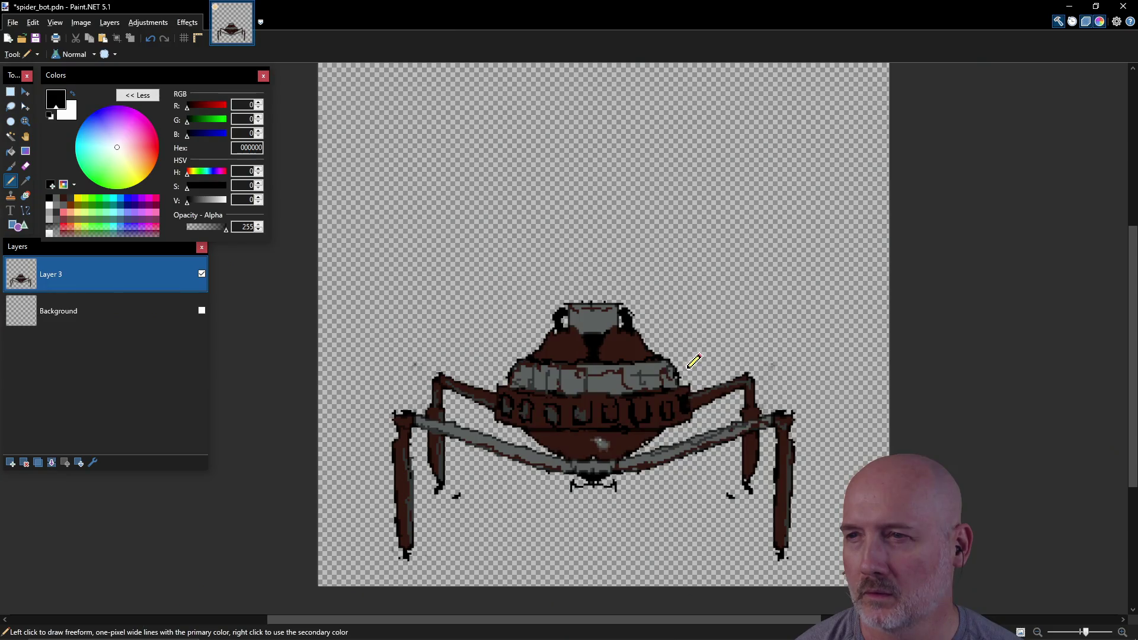
key(ctrl+s)
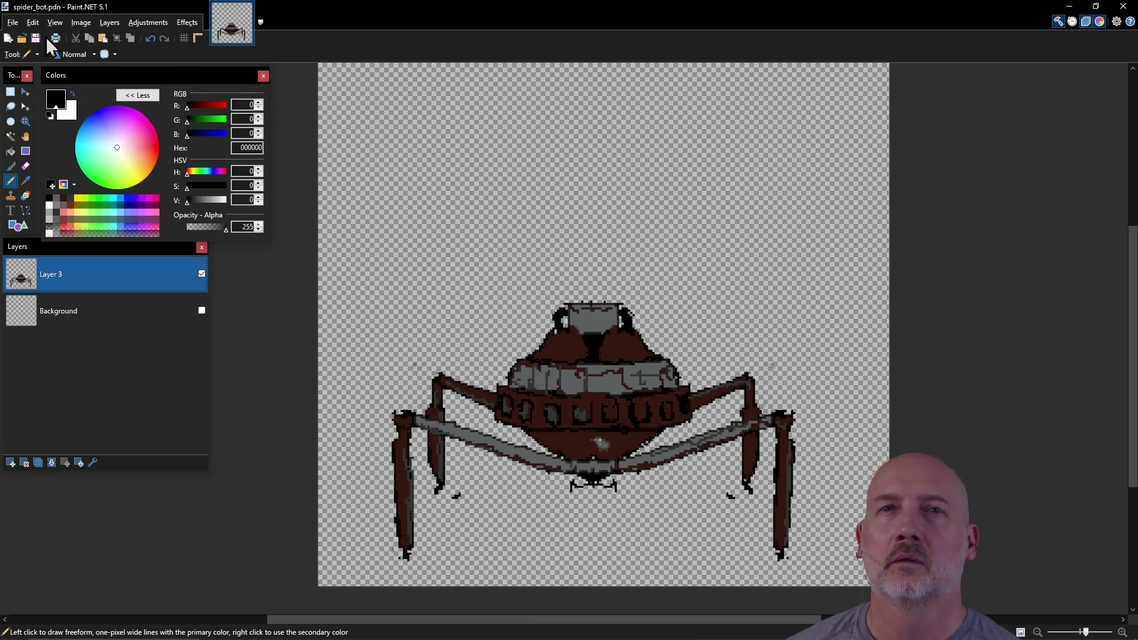
click(12, 22)
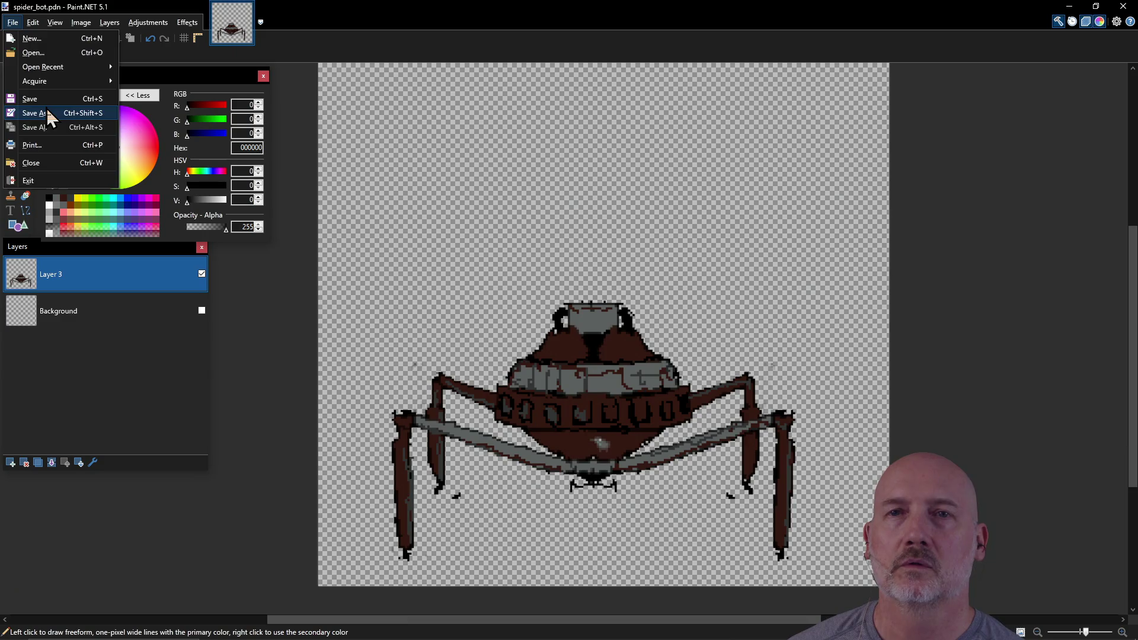
Export the sprite as a flattened spider_bot.png, then bring PowerShell to the front.
click(46, 114)
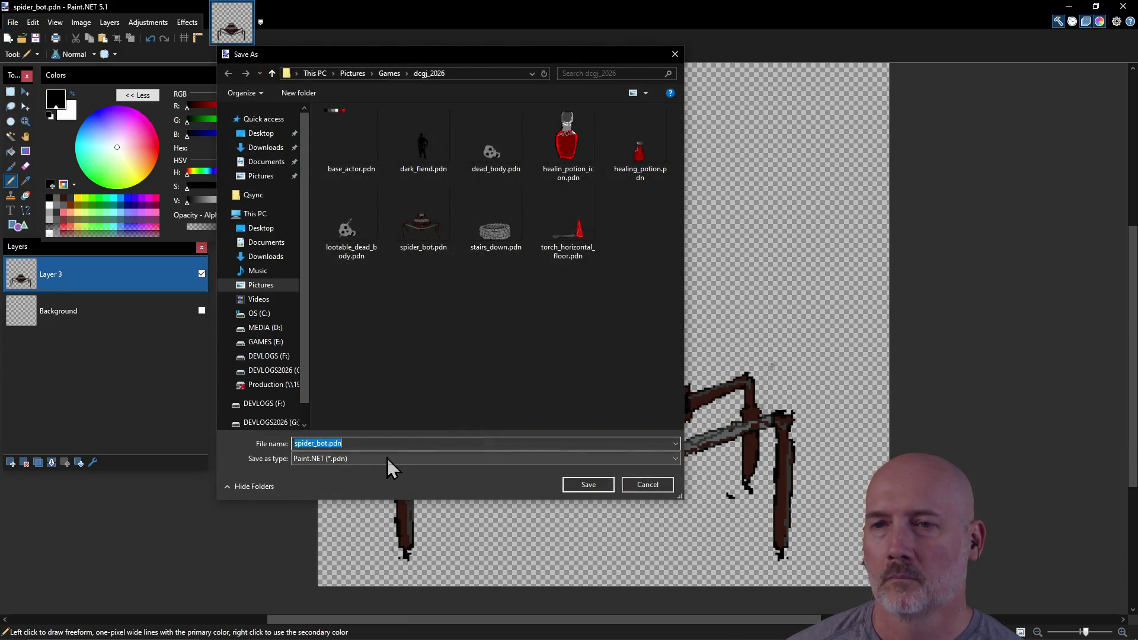
click(386, 457)
click(383, 476)
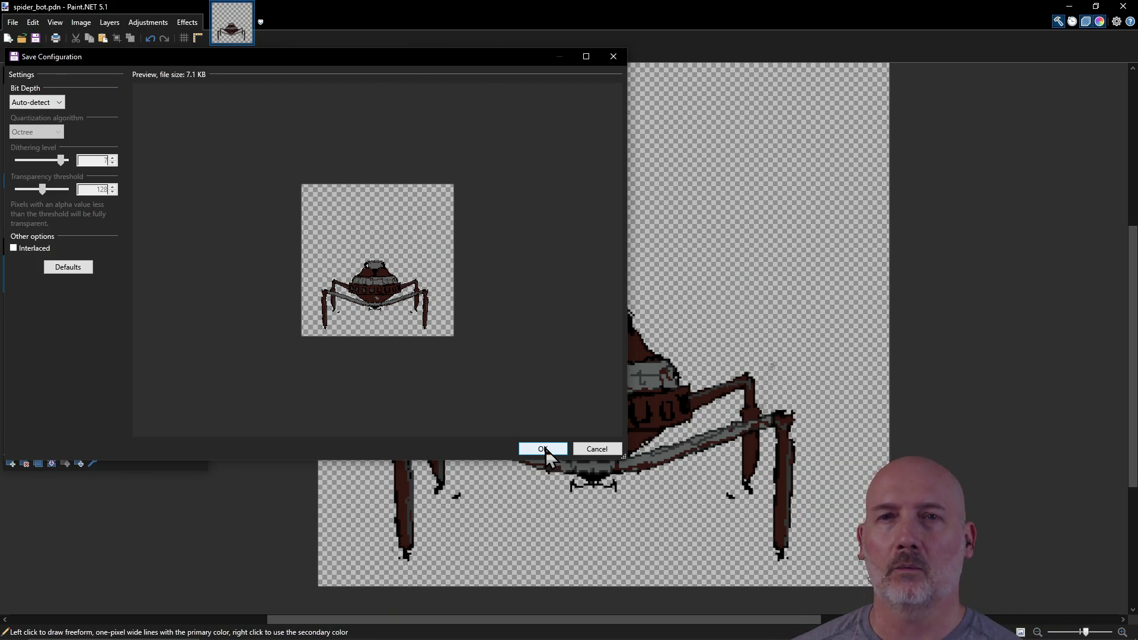
click(543, 448)
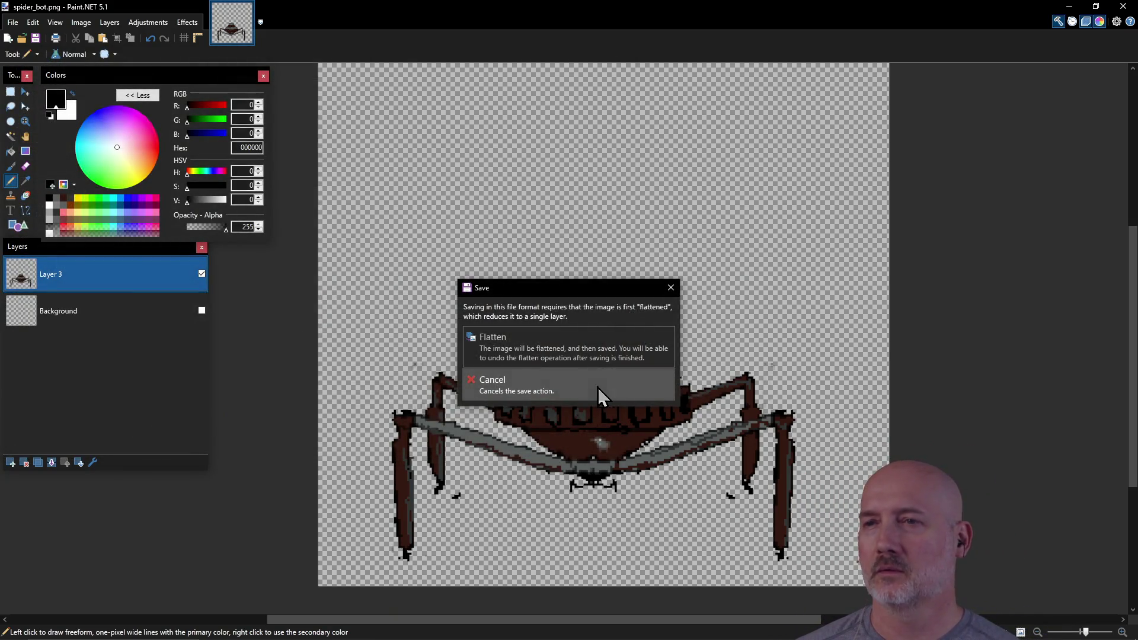
click(571, 350)
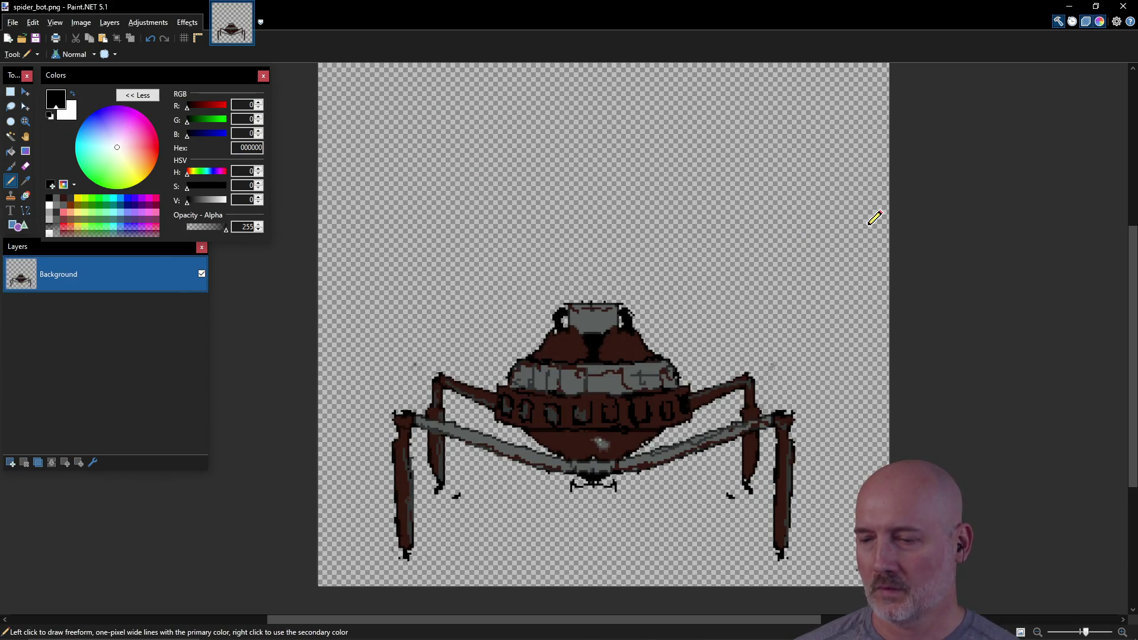
key(alt+Tab)
key(Tab)
key(Tab)
key(Tab)
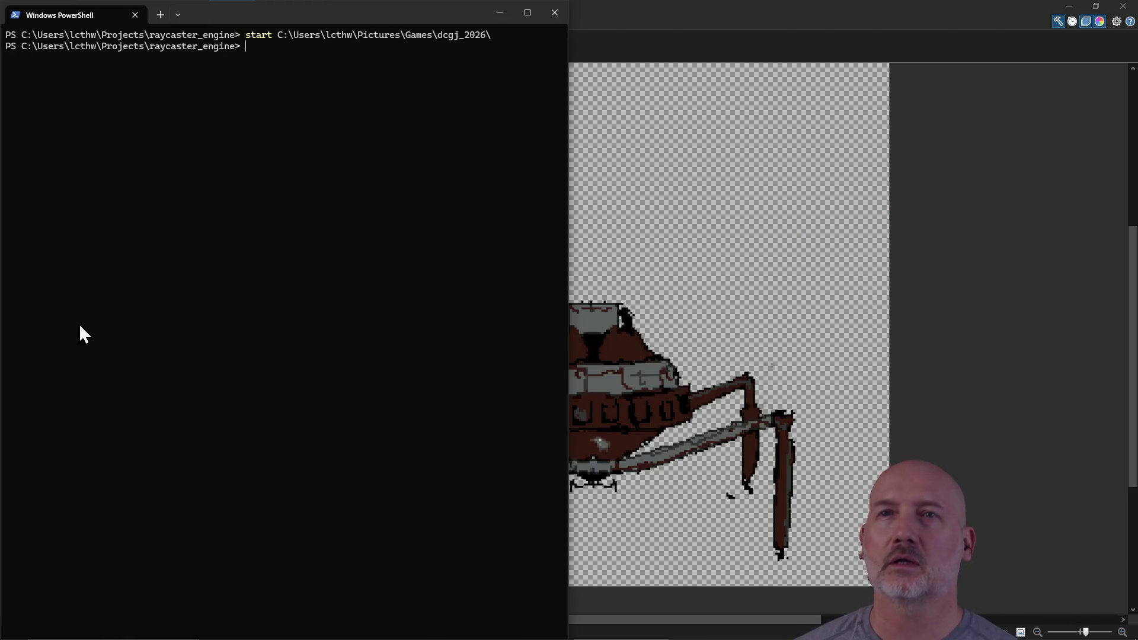
Change line 20's sprite path in textures.cpp to spider_bot.png and save the file.
text(cp )
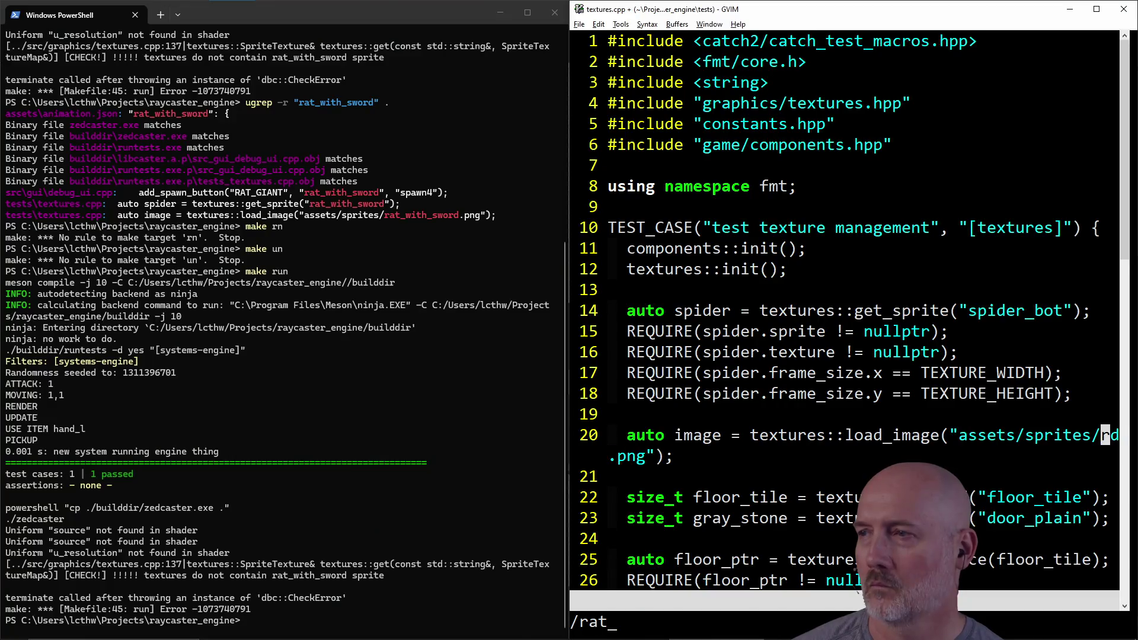
text(spider)
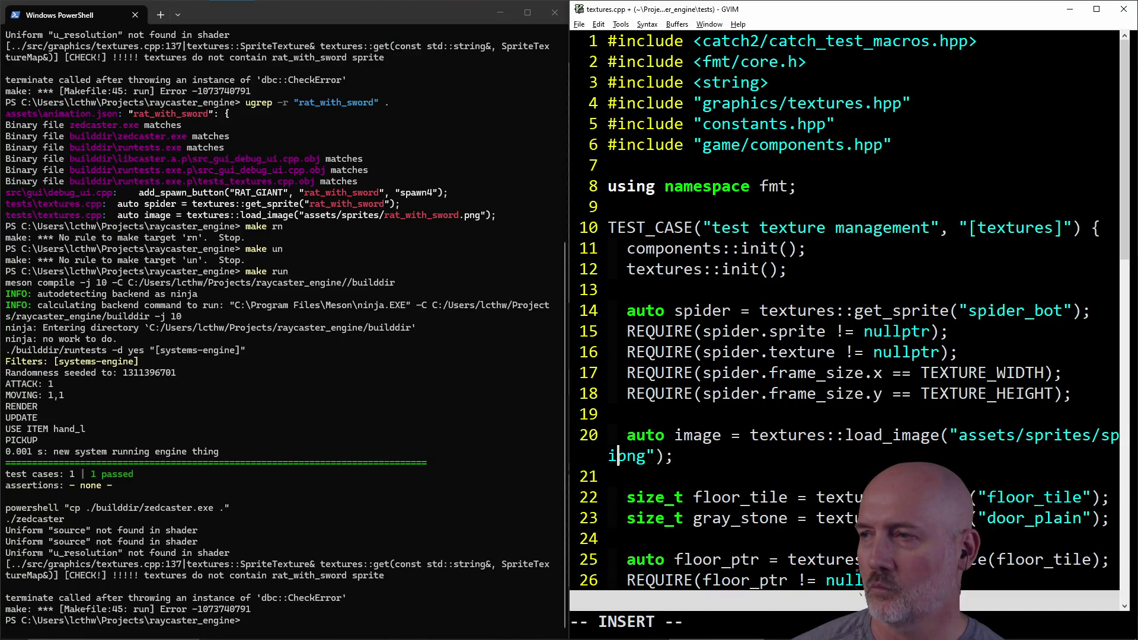
text(_bot.)
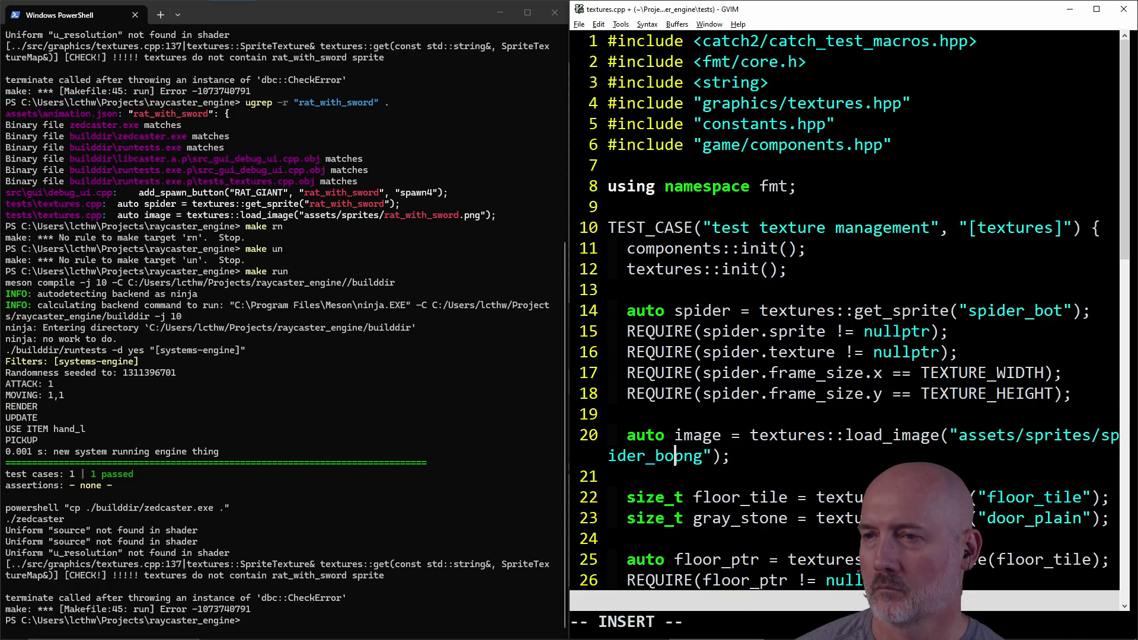
key(Escape)
text(:w)
key(Return)
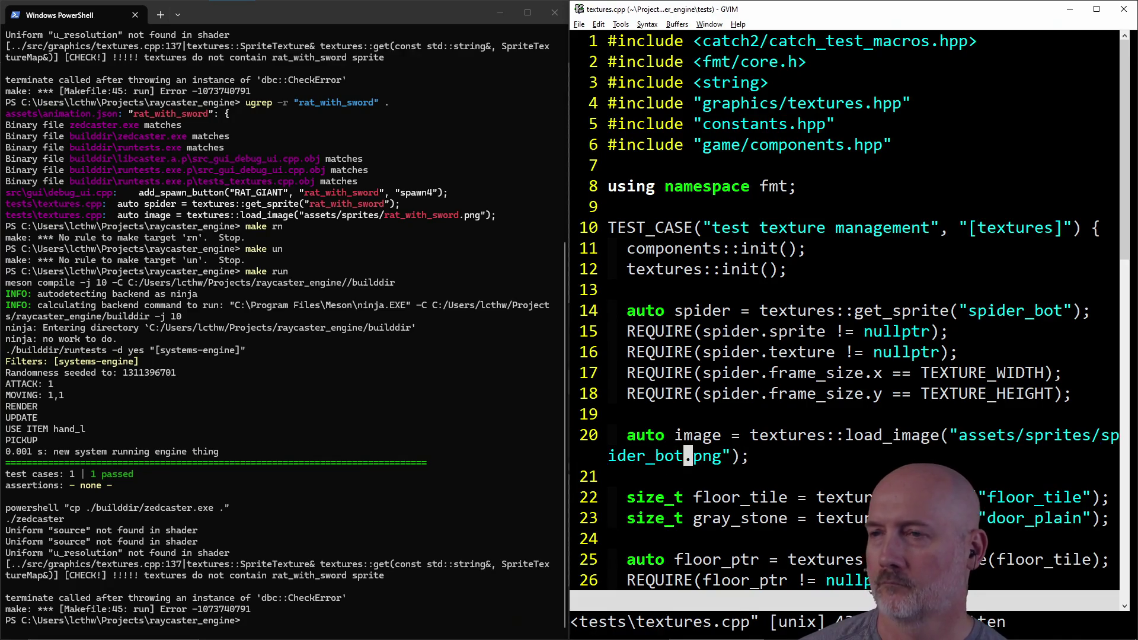
Run make run in PowerShell to rebuild and launch the raycaster game.
key(alt+Tab)
text(make run)
key(Return)
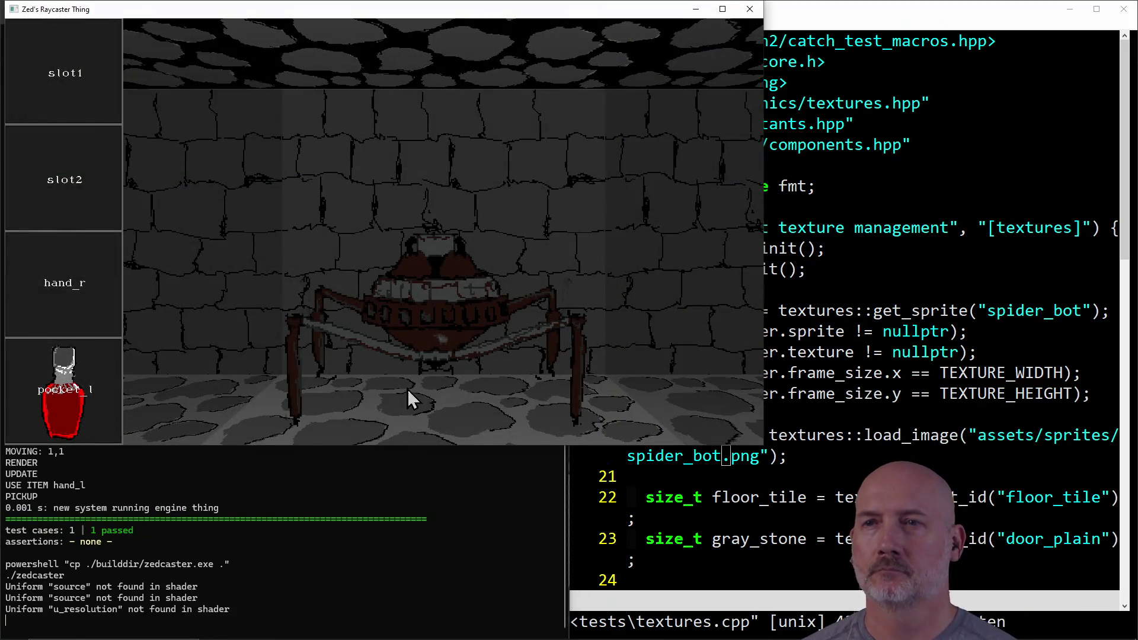
Maximize the game window and turn away and back to face the spider bot sprite.
click(721, 10)
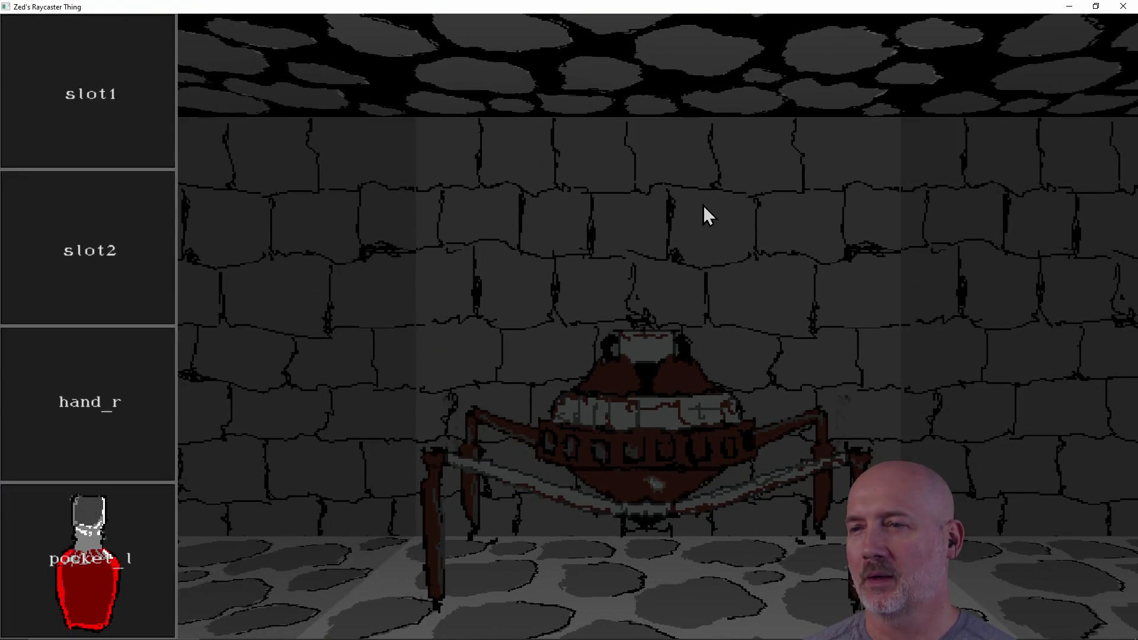
key(a)
key(d)
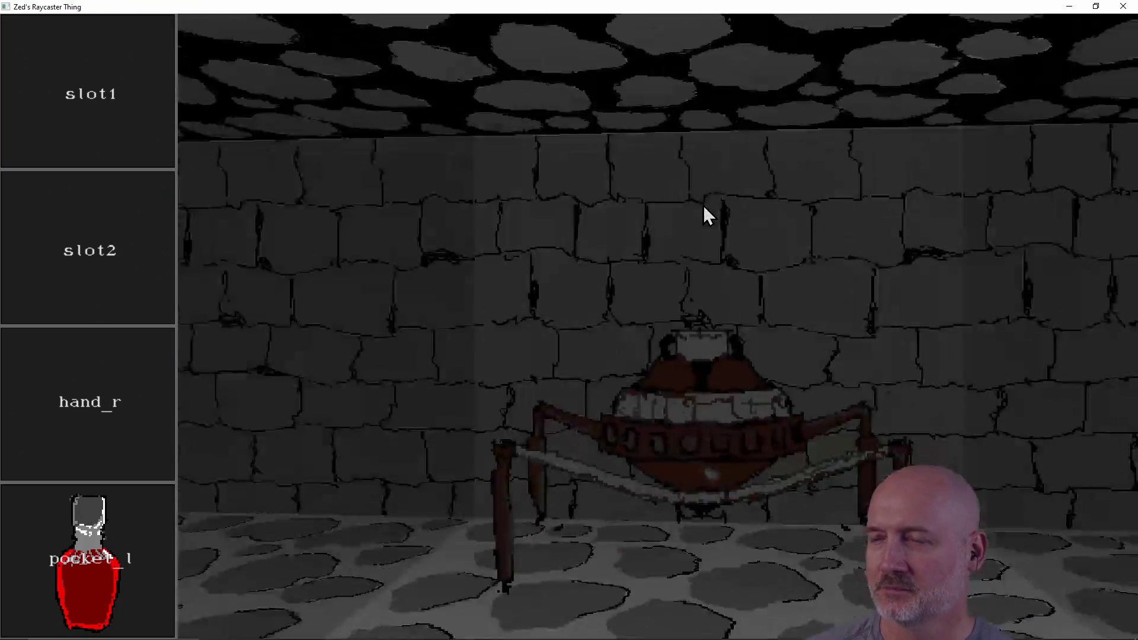
key(a)
key(d)
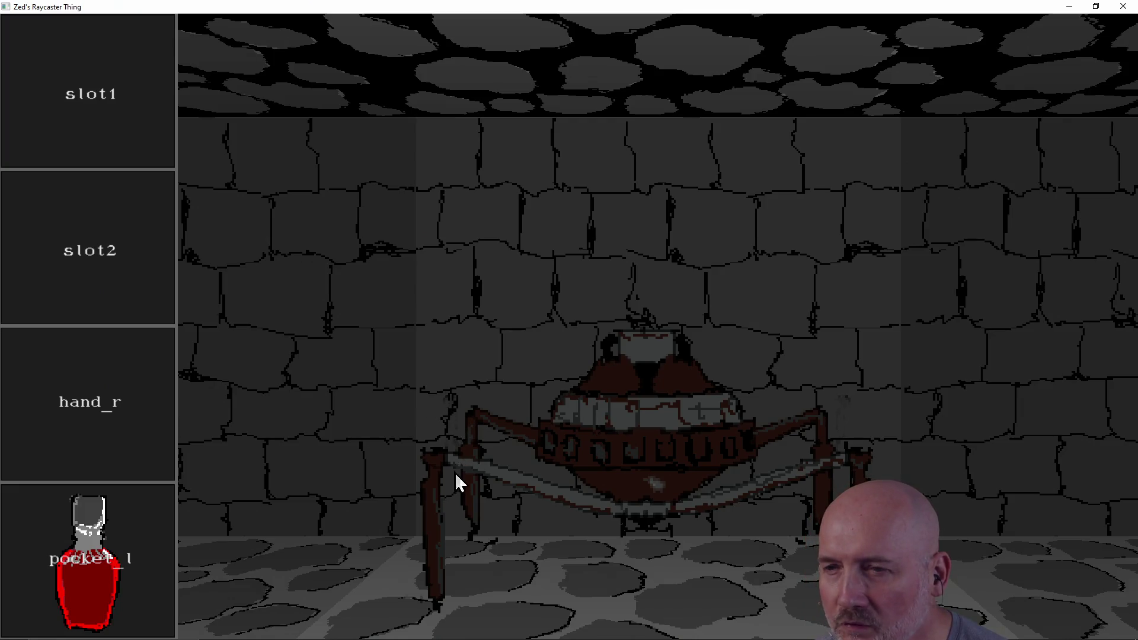
key(e)
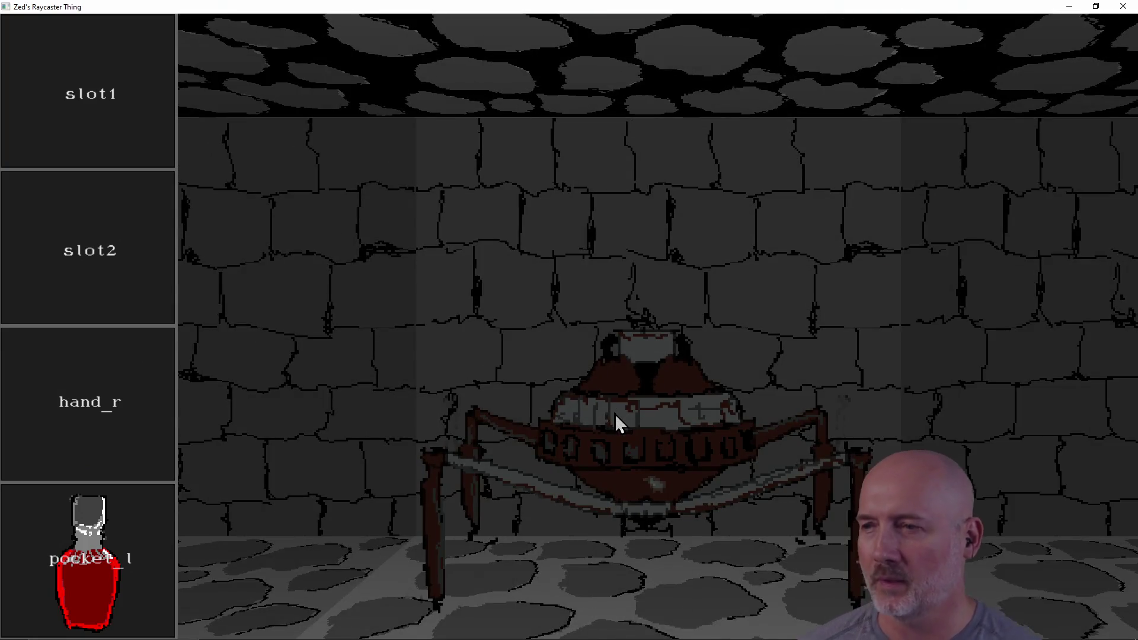
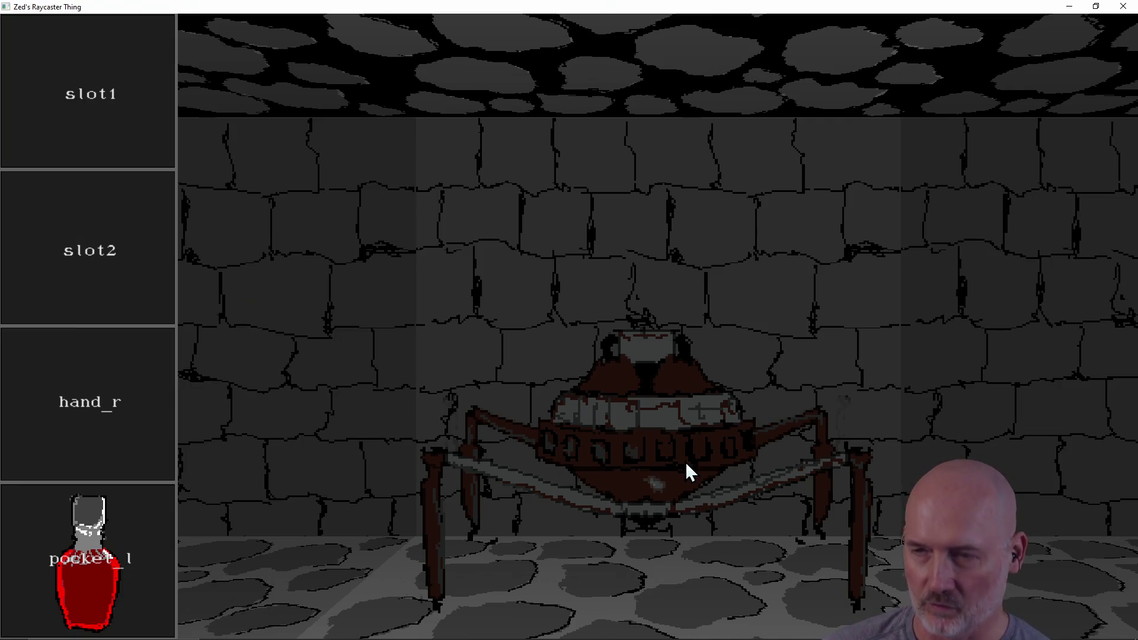
Turn left and right around the room, ending facing the spider robot again.
key(a)
key(d)
key(d)
key(a)
key(a)
key(d)
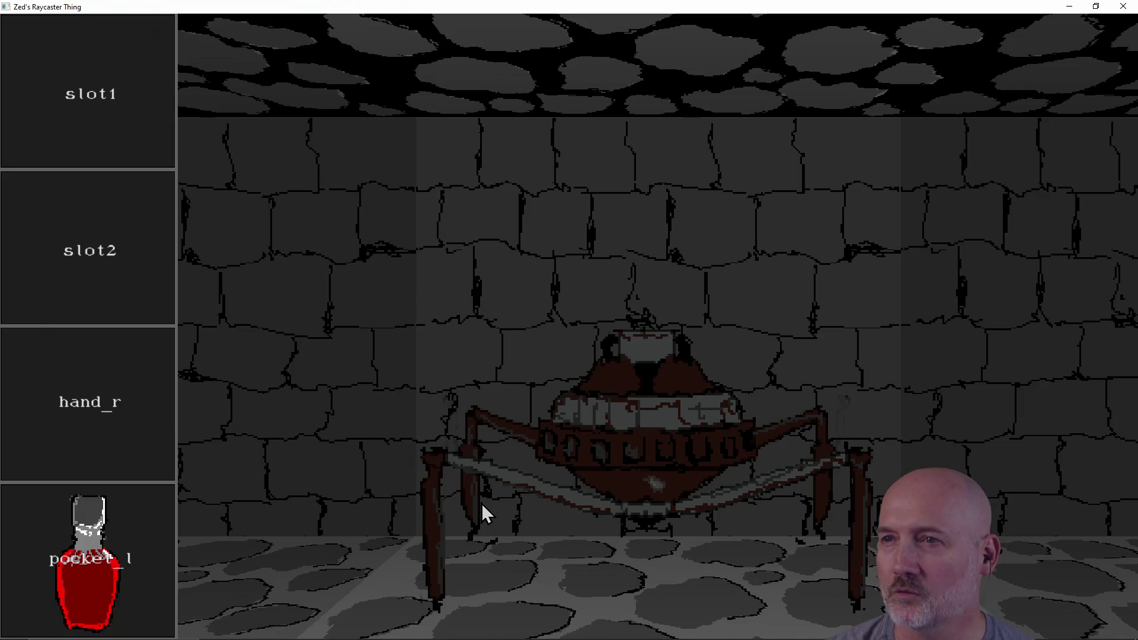
key(d)
key(a)
key(a)
key(d)
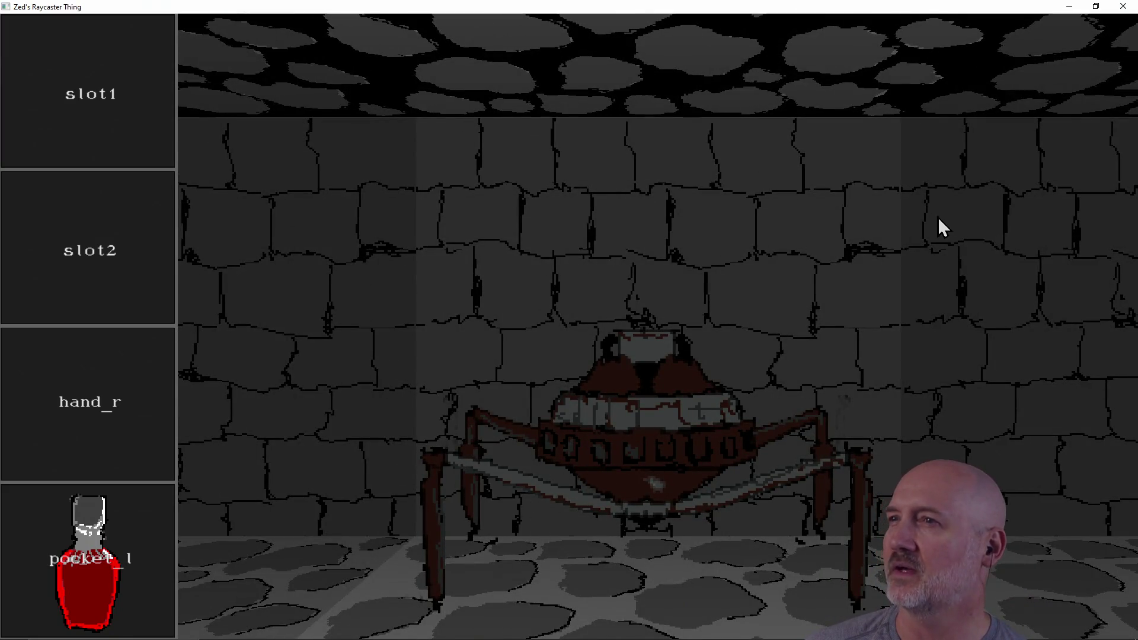
key(a)
key(a)
key(a)
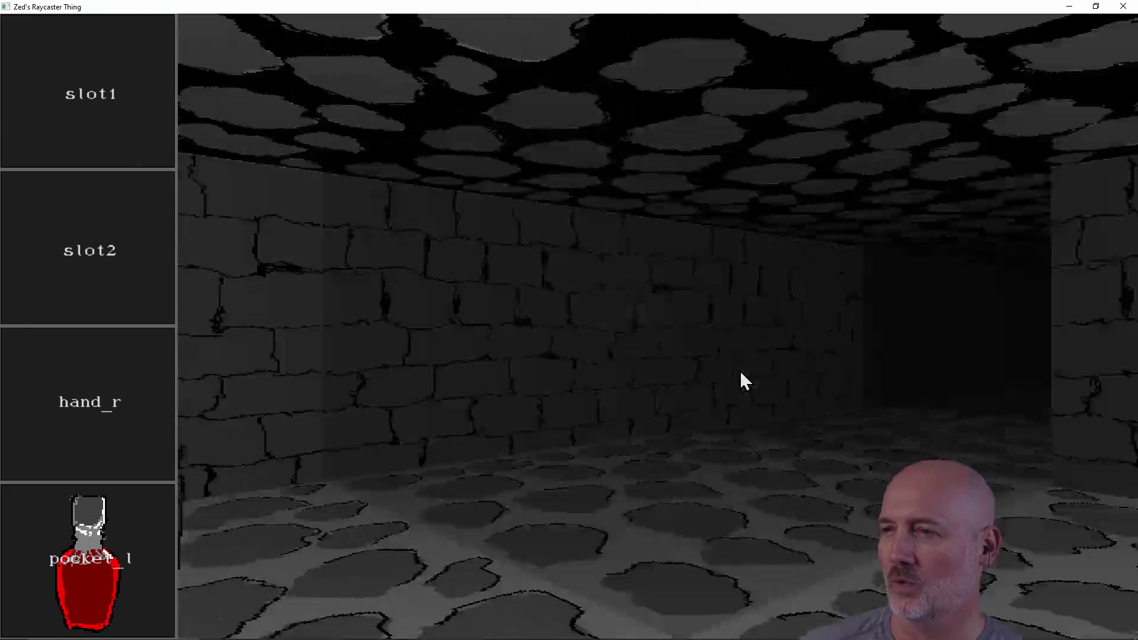
key(a)
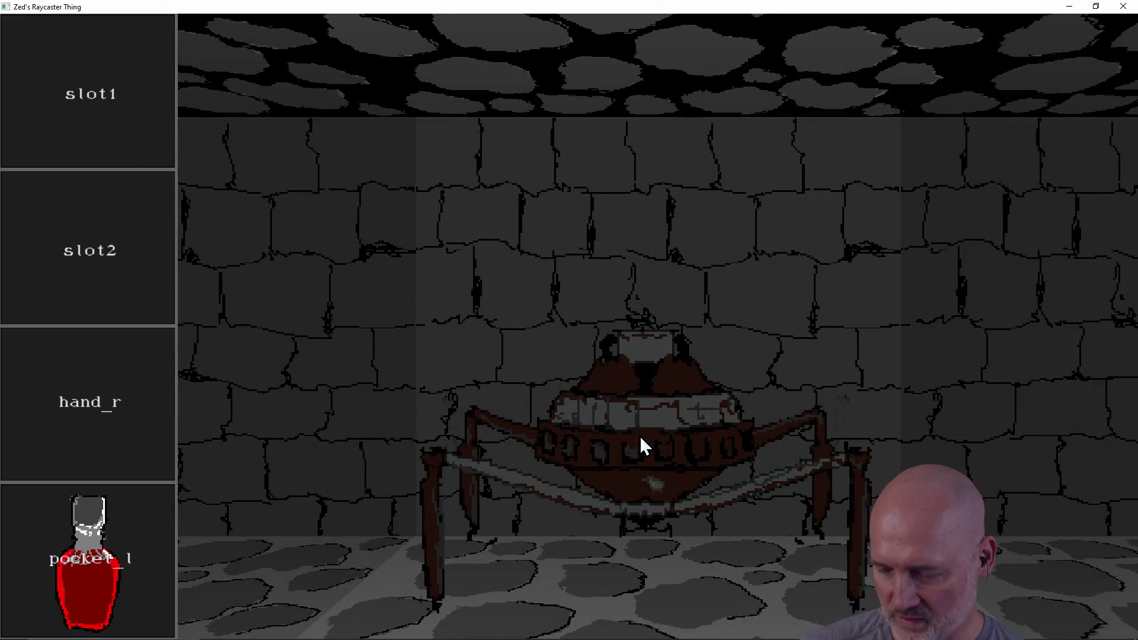
Swing the view past the corridor wall and red potion, then close the game window.
key(a)
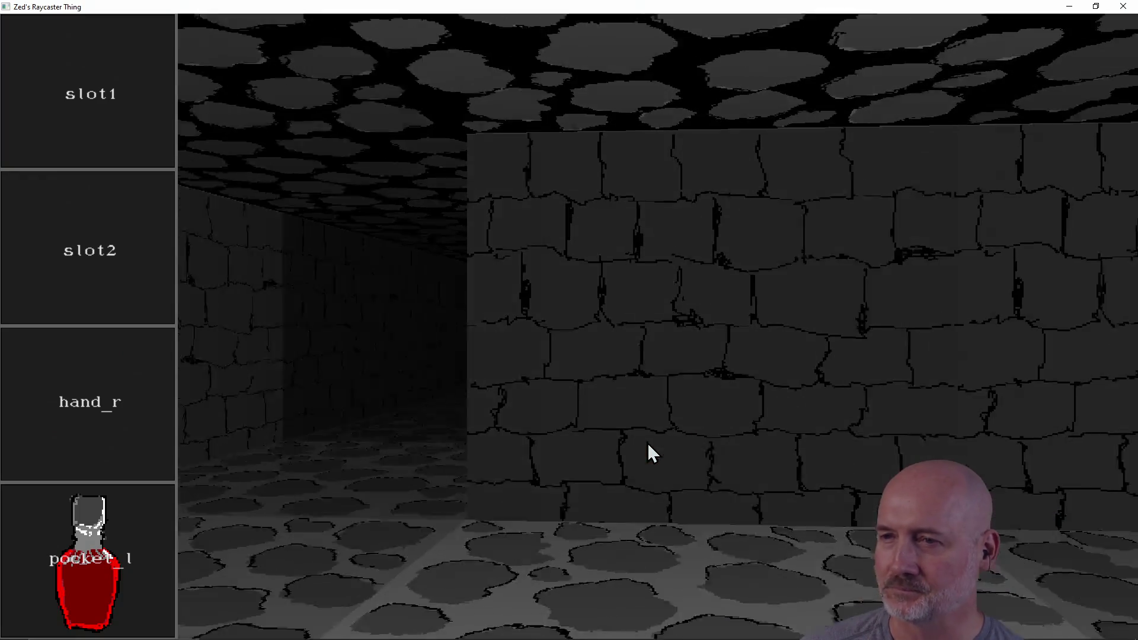
key(d)
key(d)
key(a)
key(a)
key(d)
key(d)
key(d)
key(d)
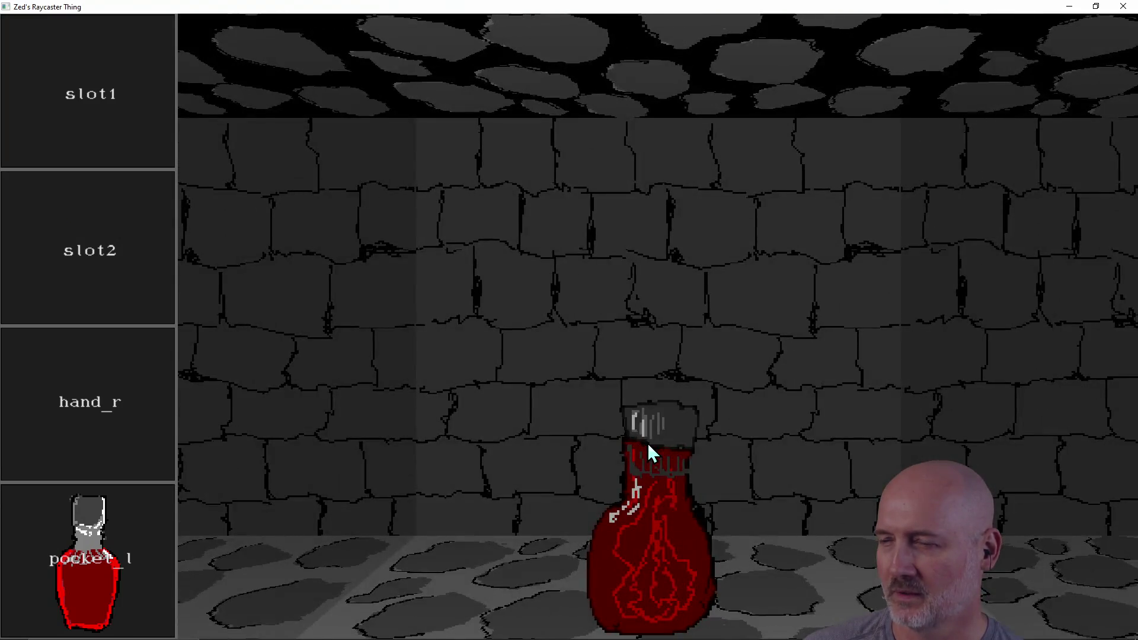
key(d)
key(d)
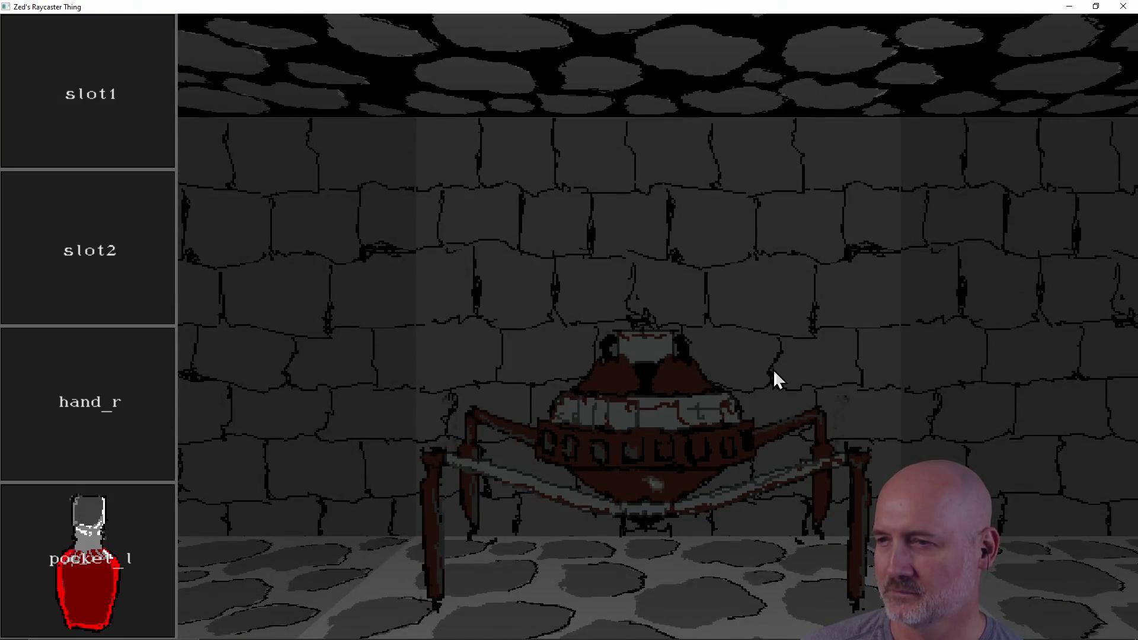
key(d)
key(a)
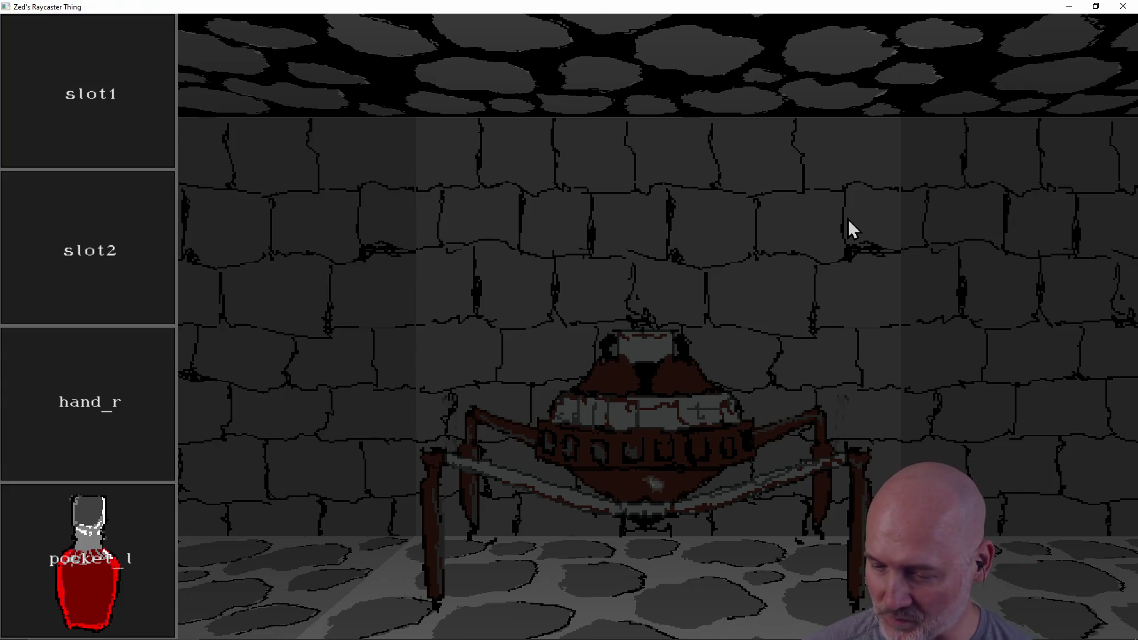
click(1123, 6)
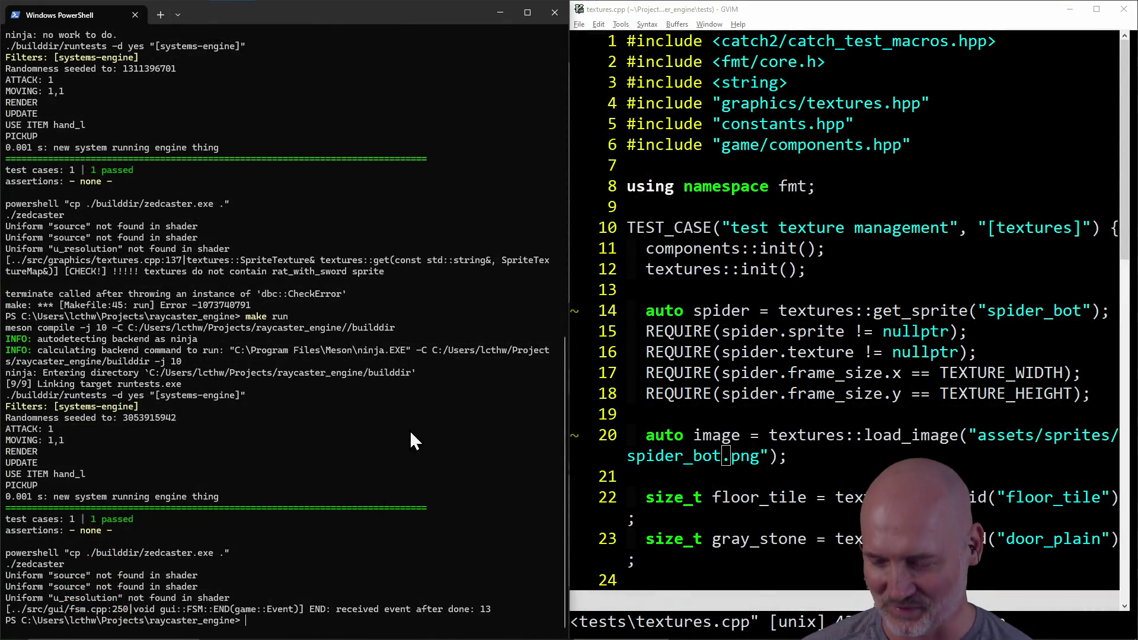
Alt+Tab over to the spider_bot.png window in Paint.NET.
key(alt+Tab)
key(Tab)
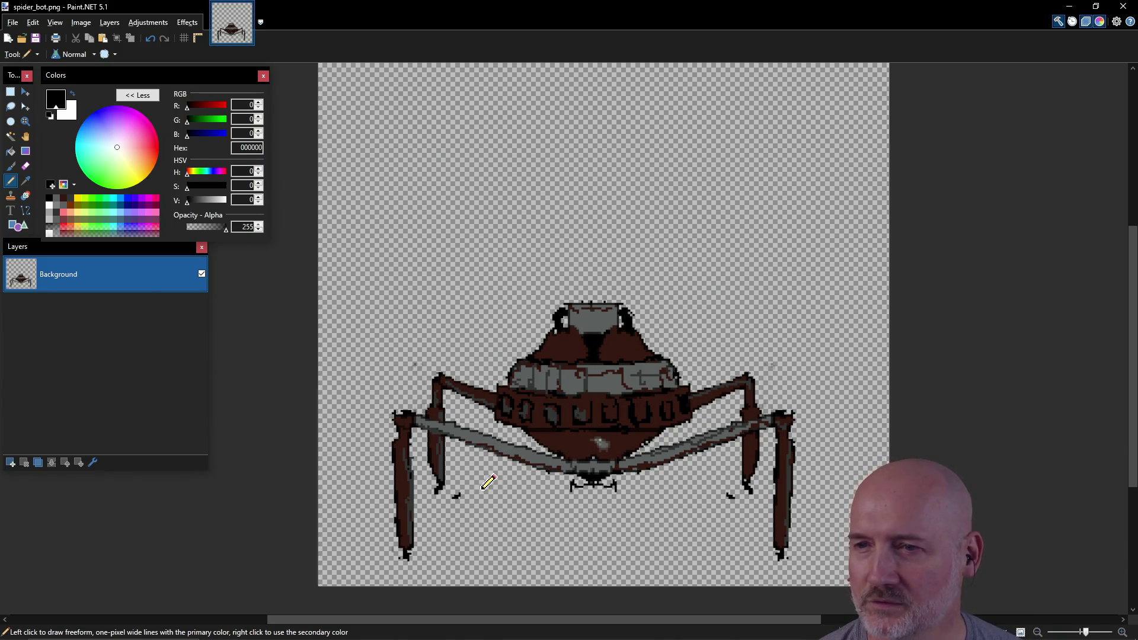
Erase the stray dark speck below the spider and set eraser hardness to 100%.
key(e)
click(458, 496)
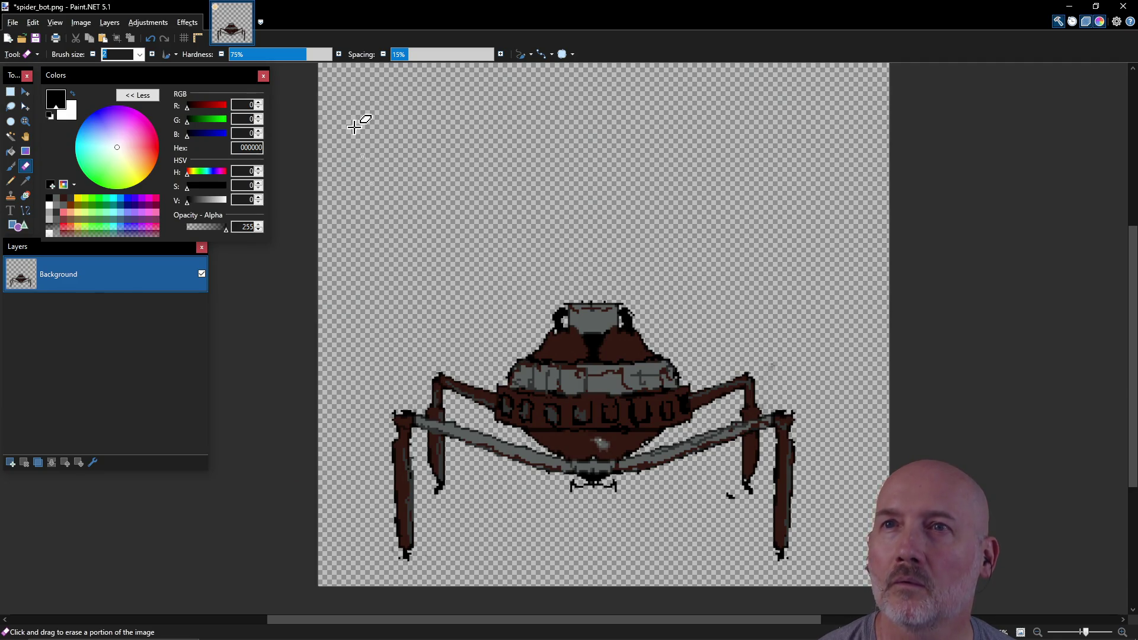
drag(303, 57, 338, 61)
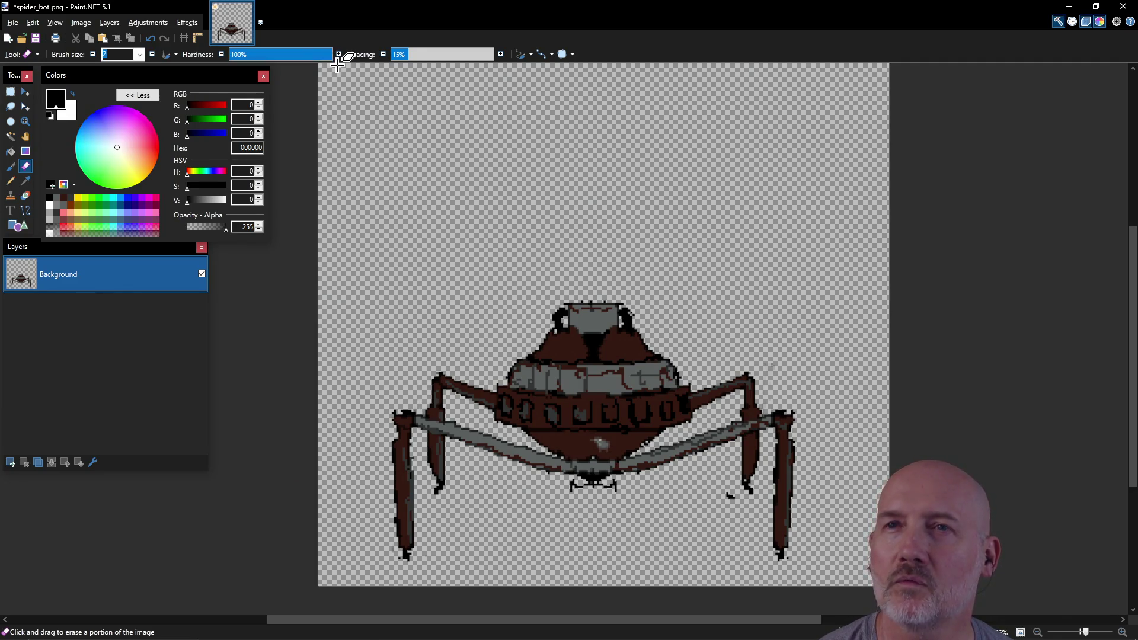
key(p)
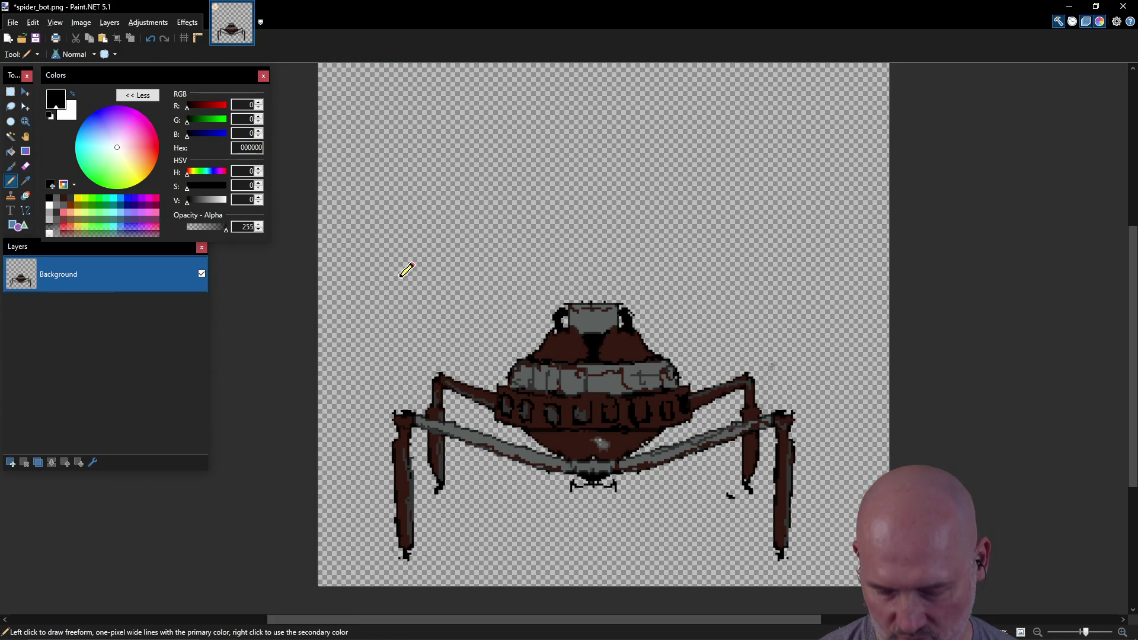
key(e)
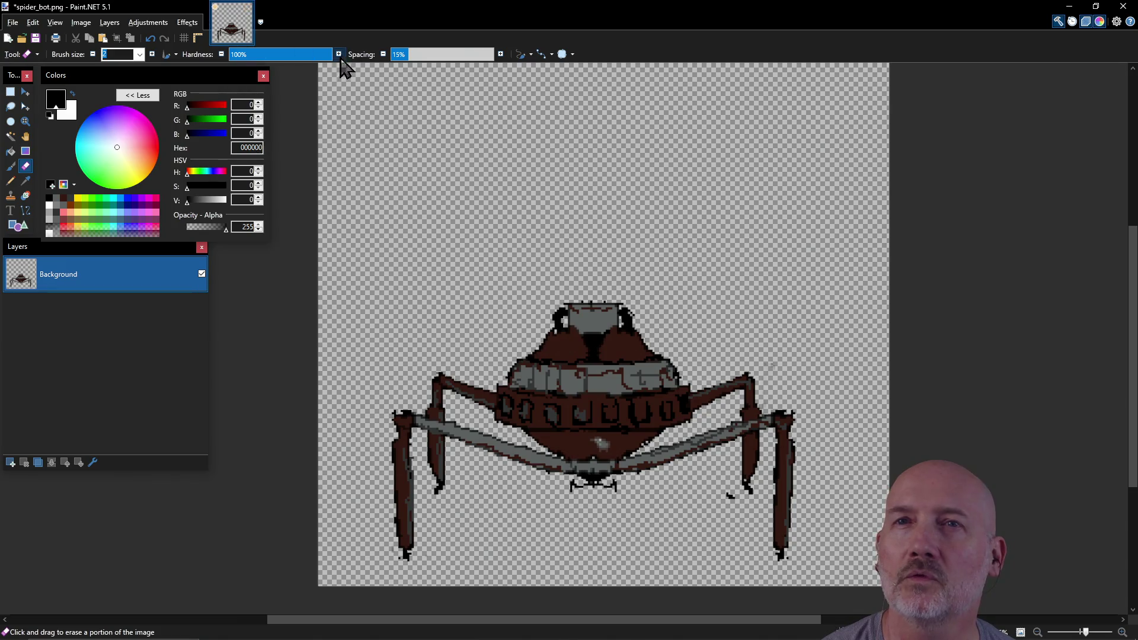
click(140, 54)
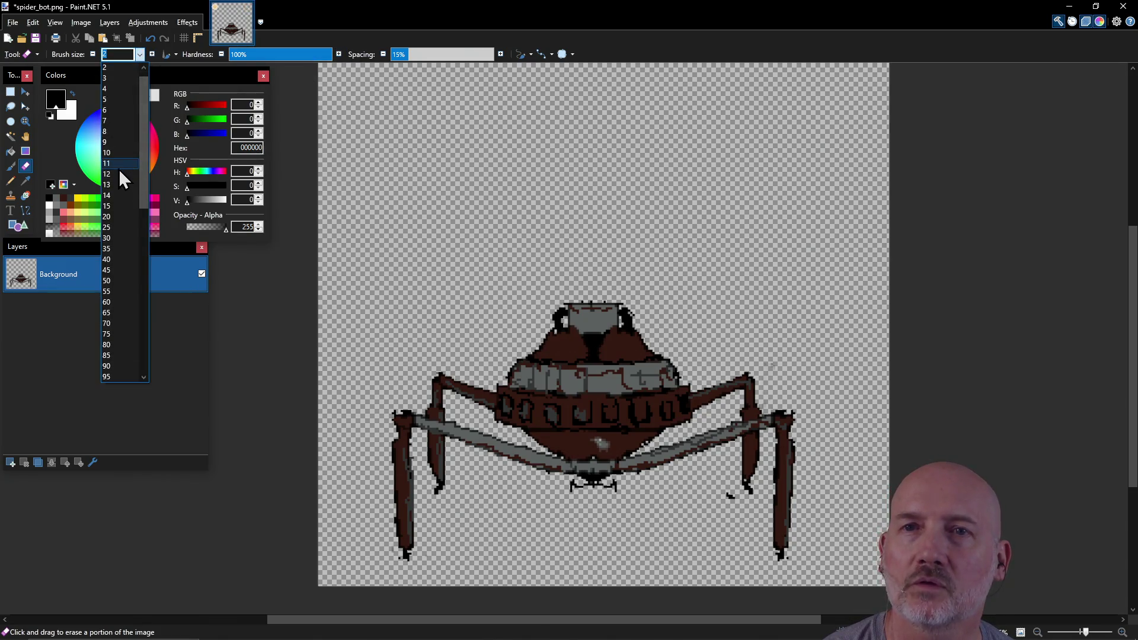
Set the eraser size to 12 and make dark brown 351912 the primary colour.
click(118, 173)
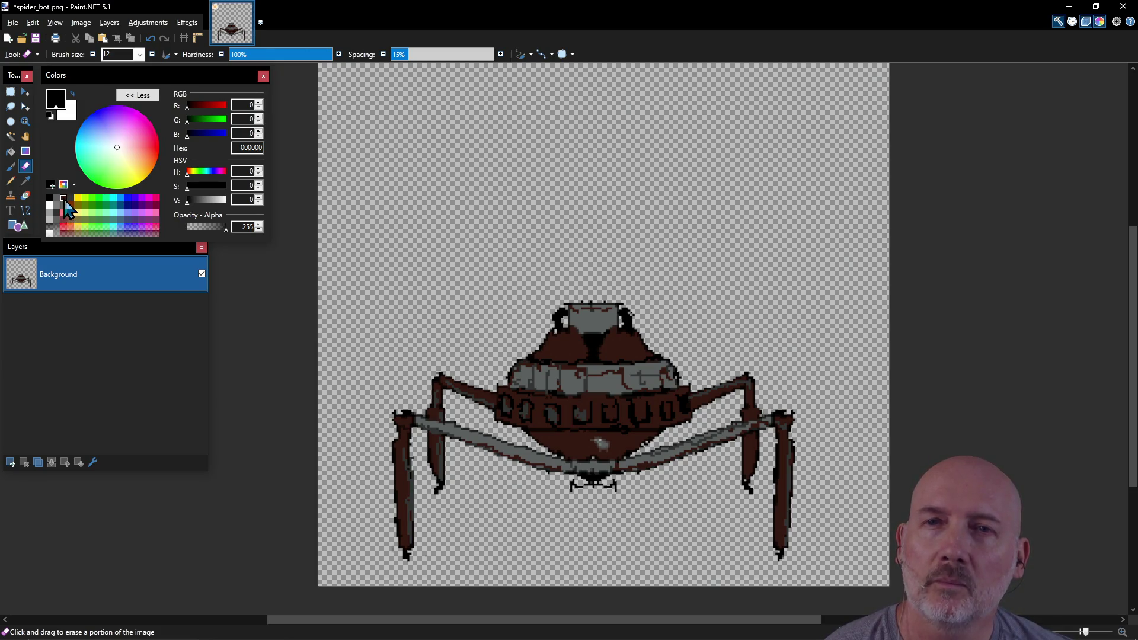
click(64, 201)
click(52, 185)
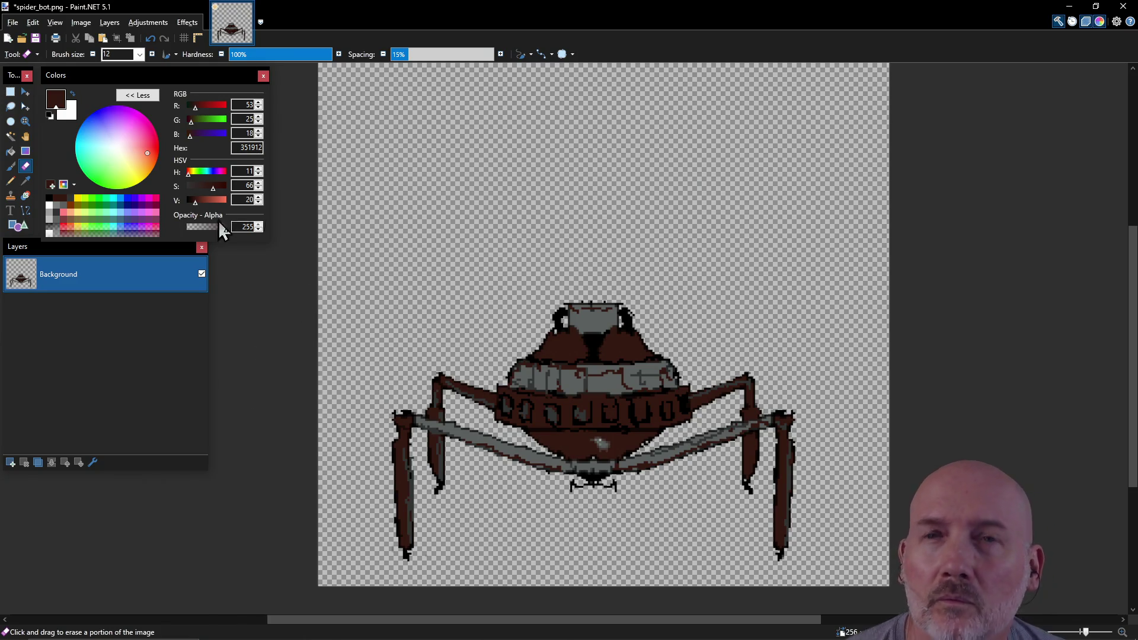
Draw two brown test pencil strokes left of the spider, then undo them.
key(p)
drag(370, 216, 377, 271)
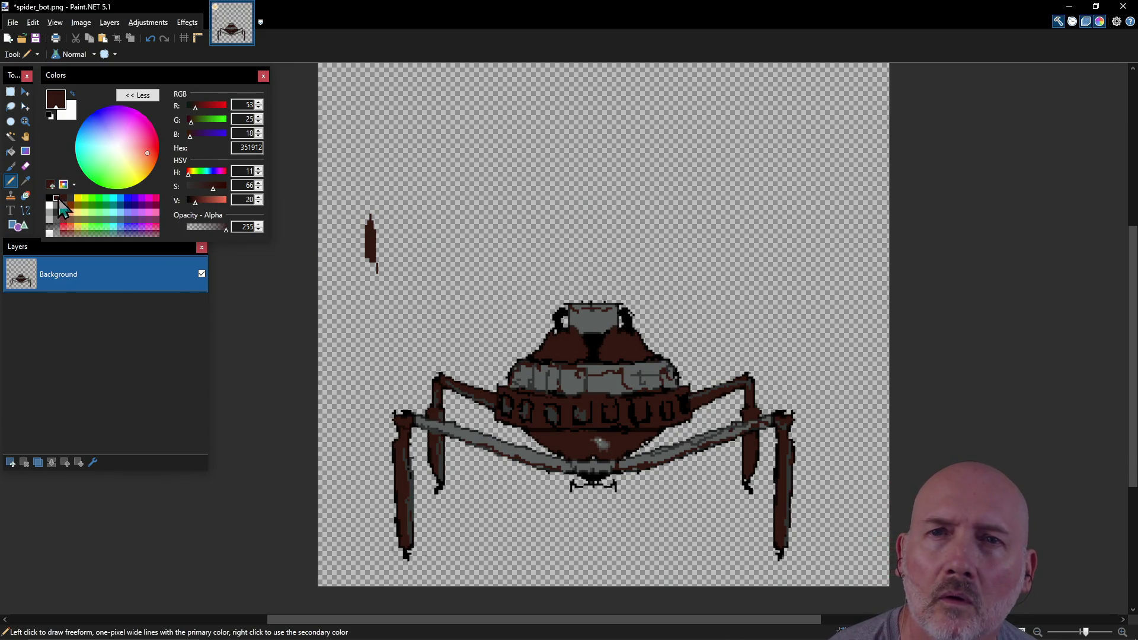
drag(384, 214, 387, 268)
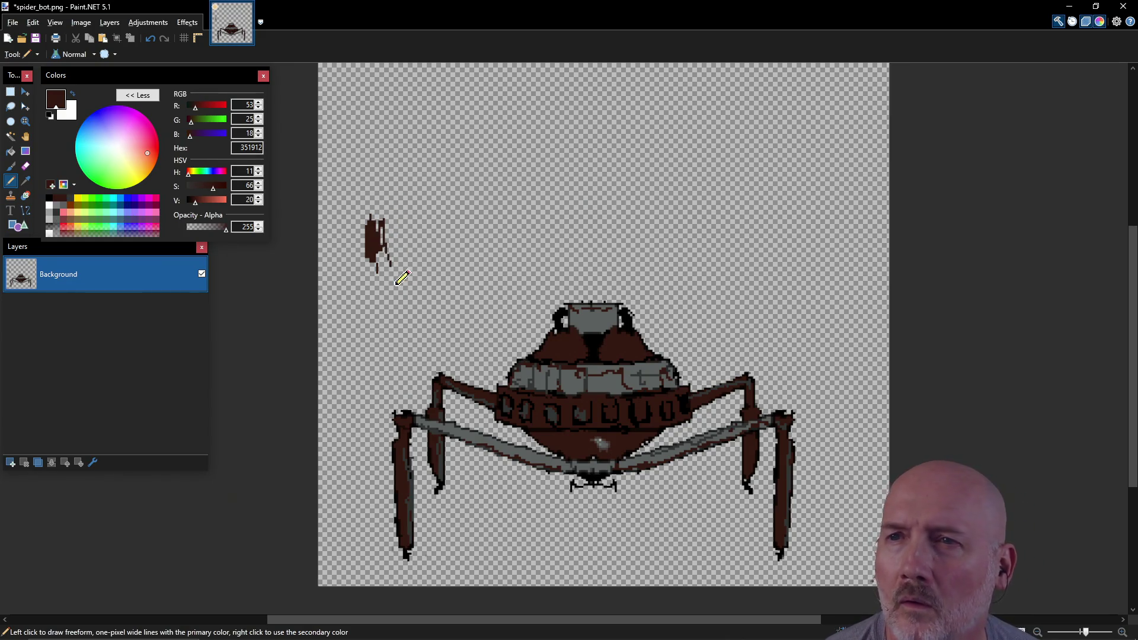
key(ctrl+z)
key(ctrl+z)
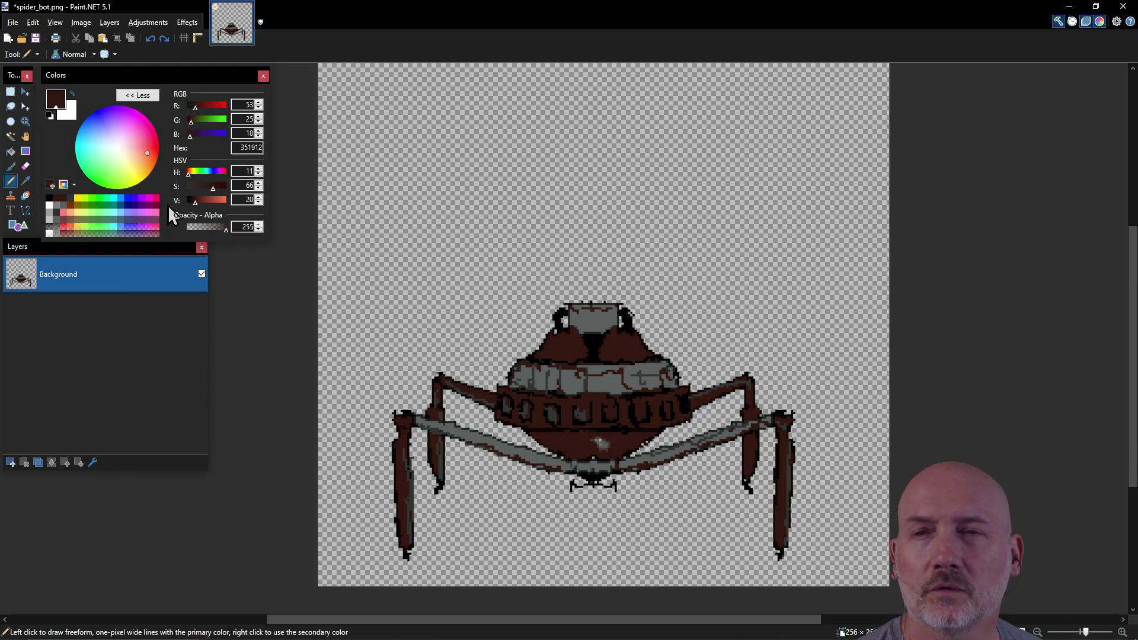
Brighten the brown to 8E4130 and C15941, storing each as a new palette swatch.
drag(197, 200, 201, 202)
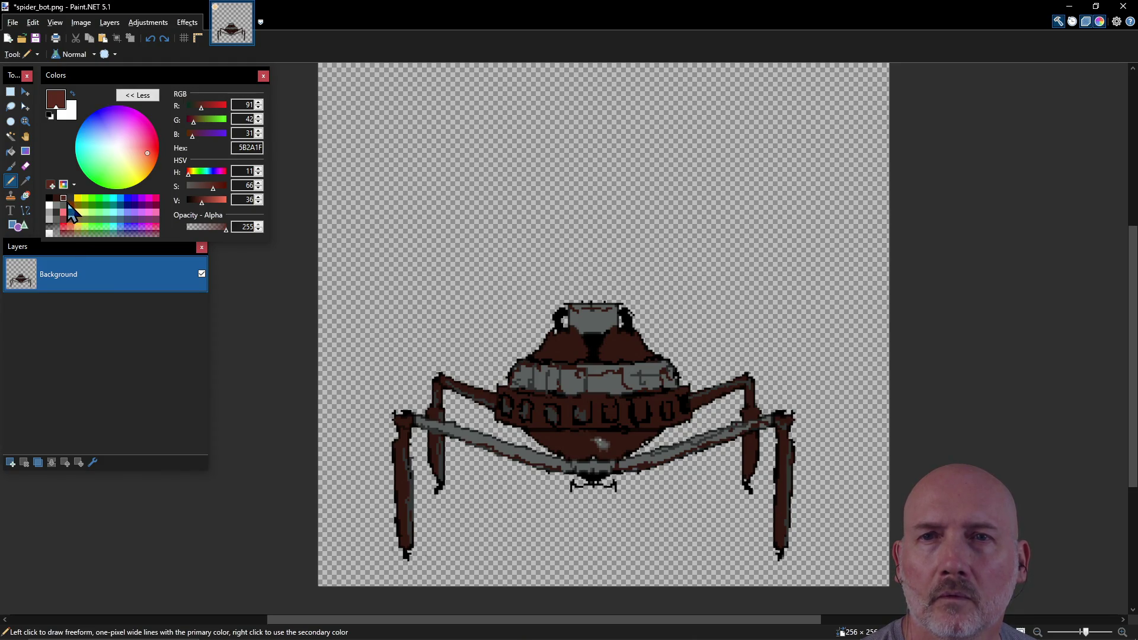
drag(203, 205, 209, 201)
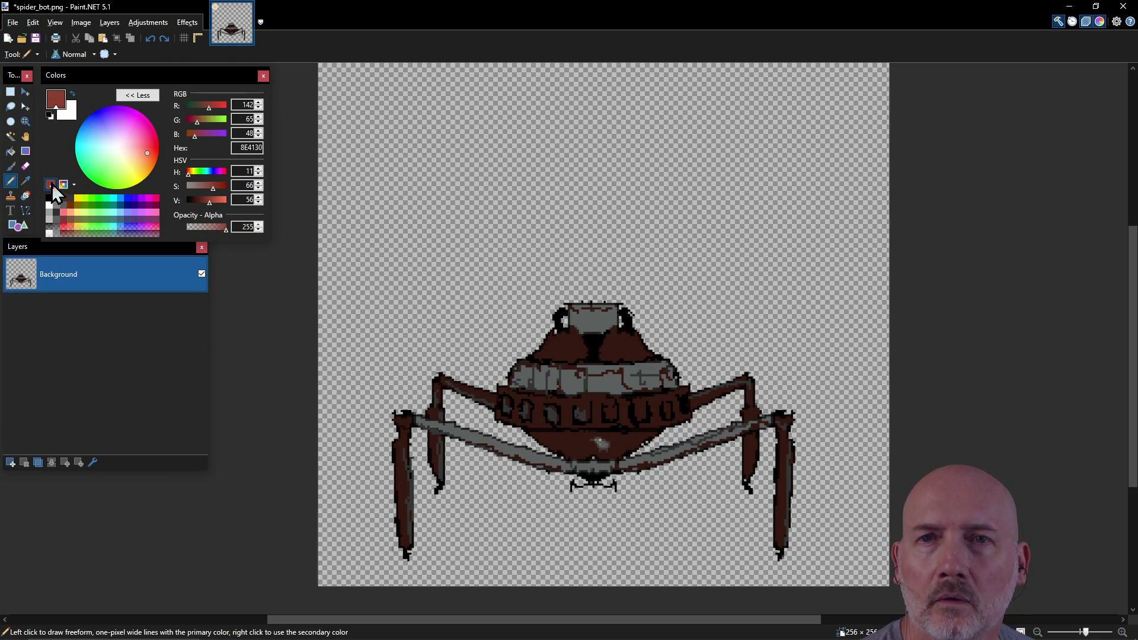
click(71, 198)
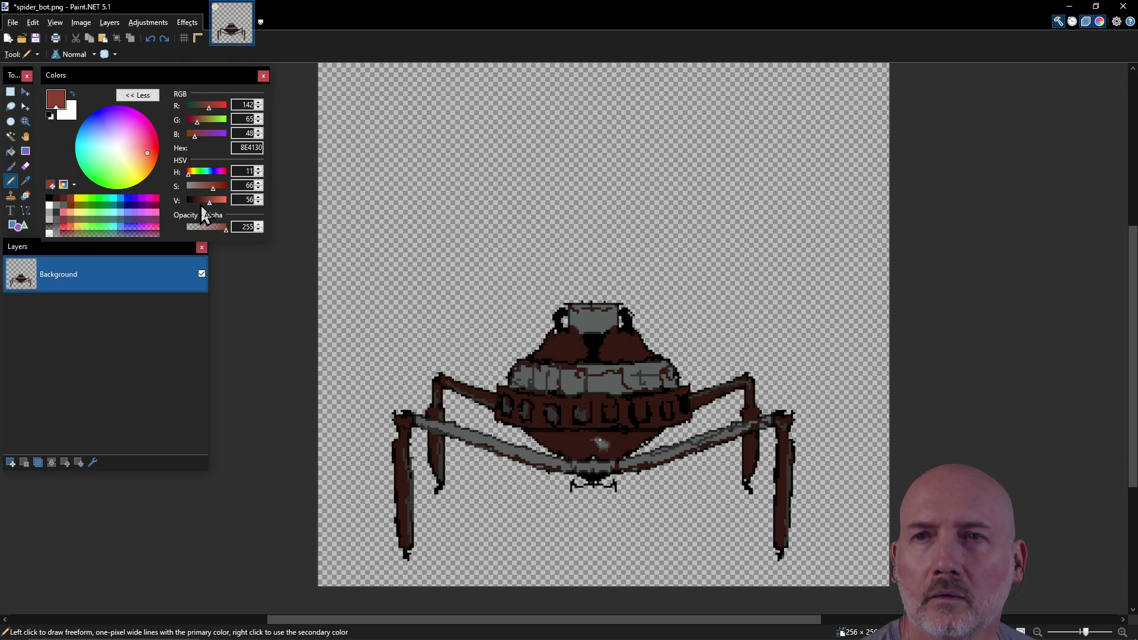
drag(211, 202, 217, 201)
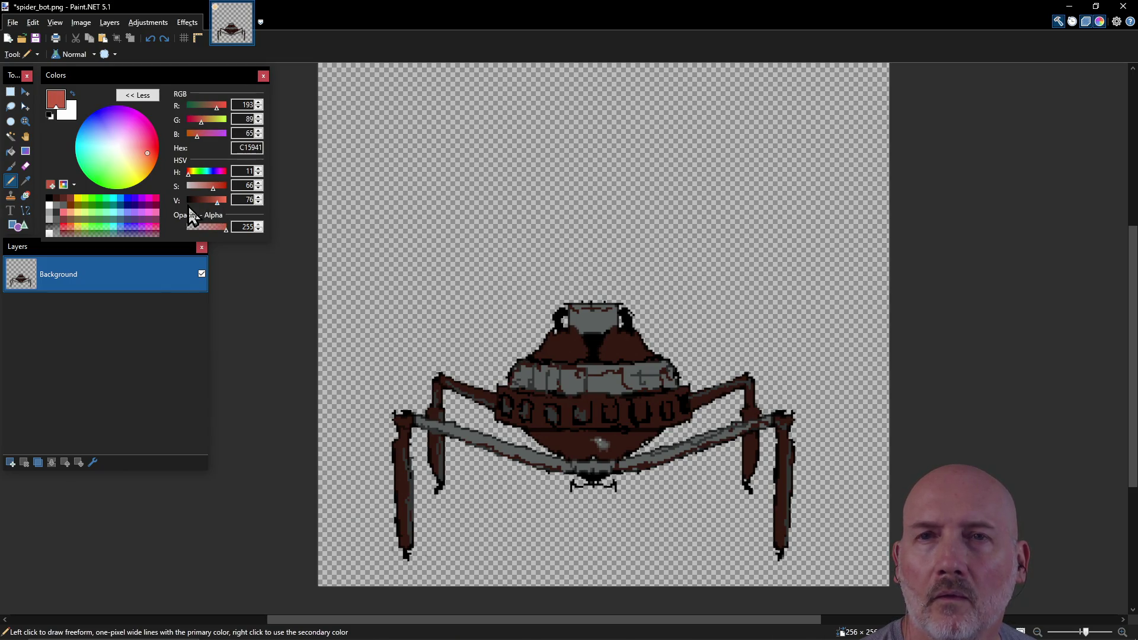
click(50, 185)
click(77, 198)
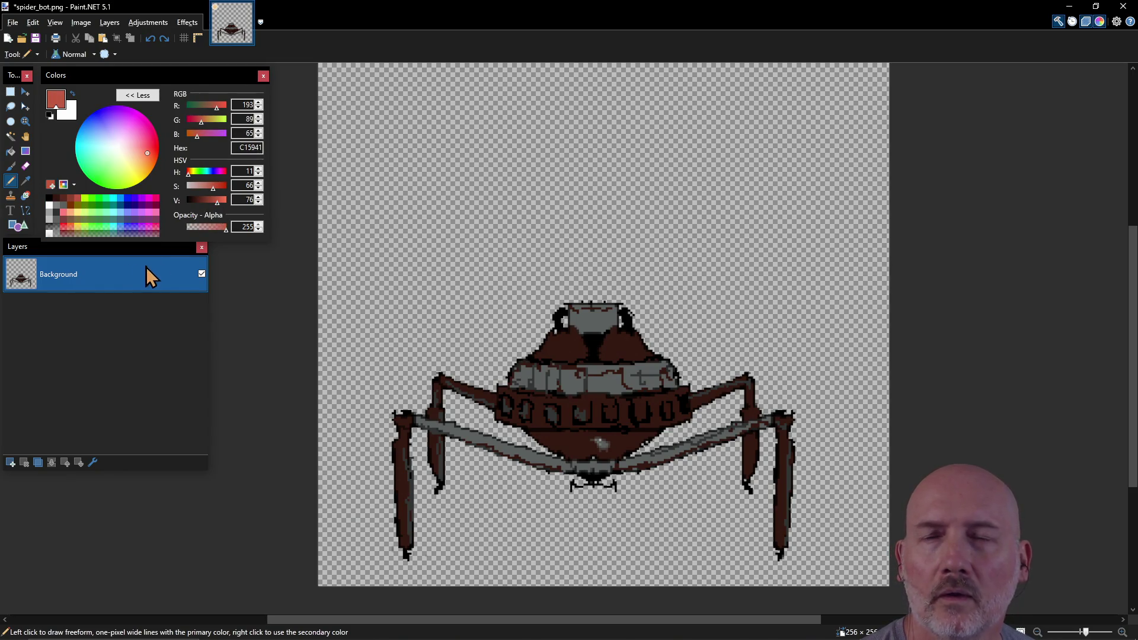
click(189, 252)
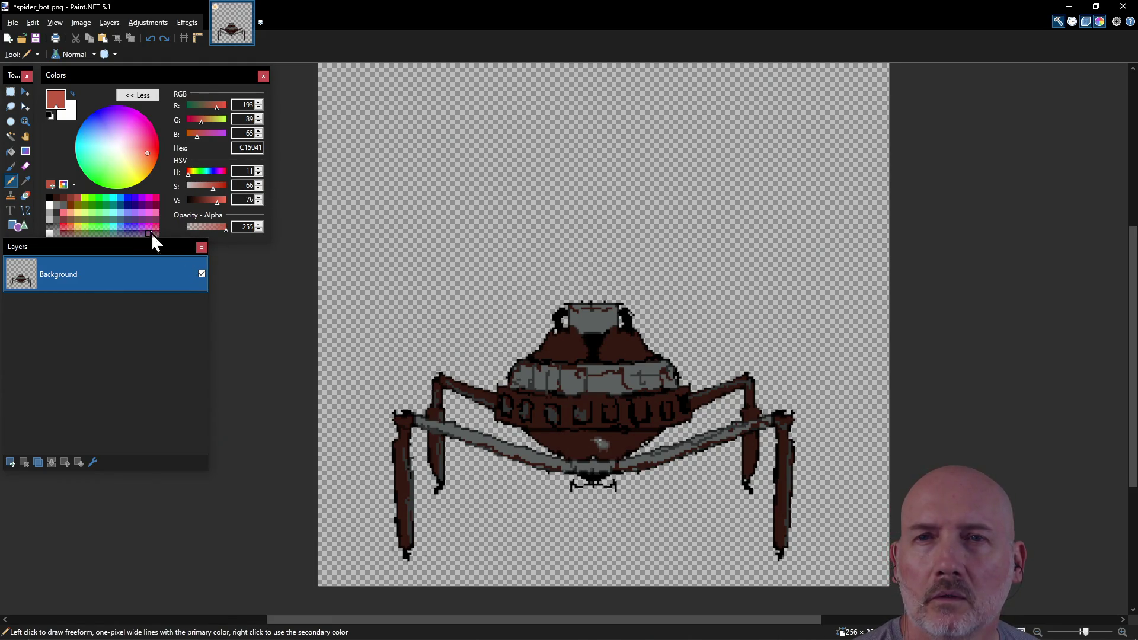
Tint a grey swatch toward green, test it on the head, and darken it to 1A211C.
click(72, 217)
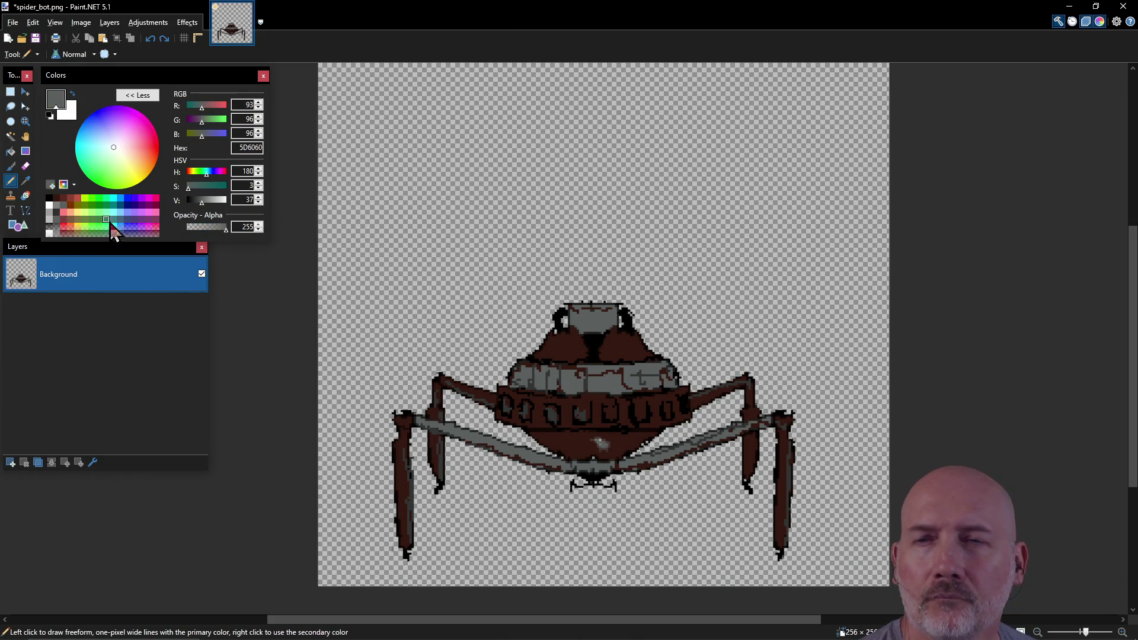
drag(115, 149, 107, 156)
click(597, 318)
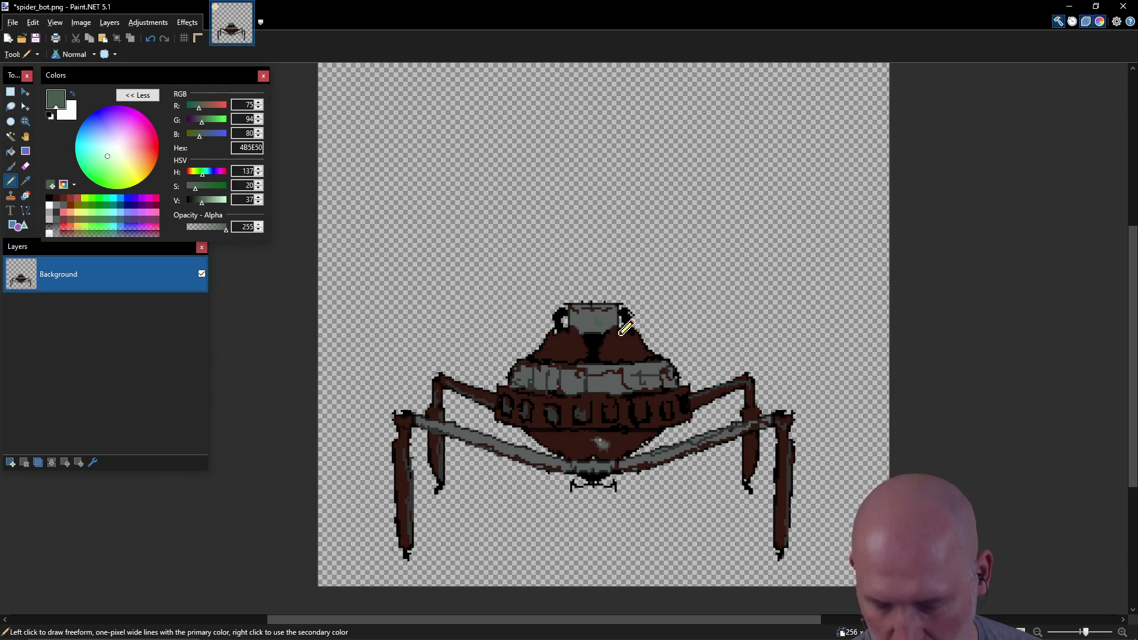
click(203, 204)
drag(204, 205, 192, 205)
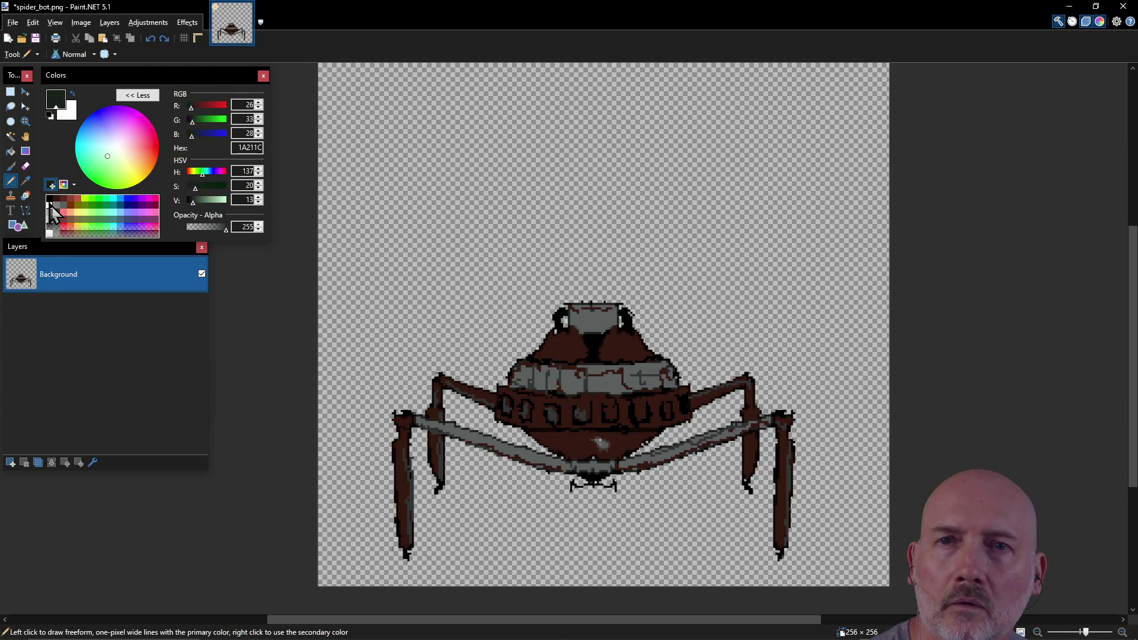
Store the dark greenish grey and its lighter 303D34 shade in the palette.
click(64, 231)
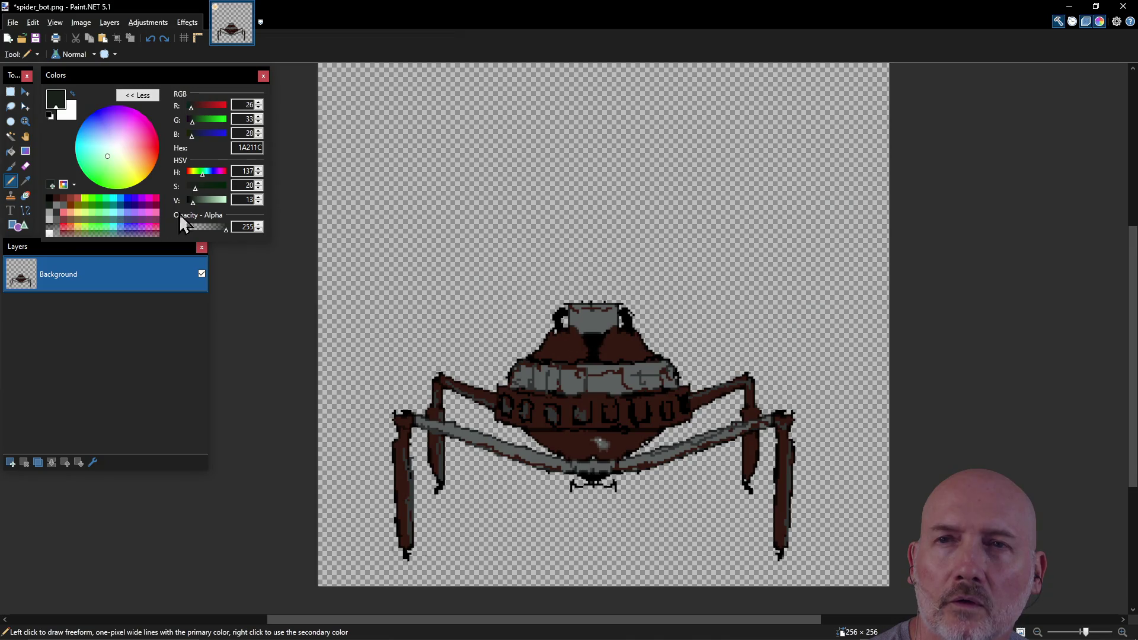
drag(193, 204, 197, 204)
click(51, 184)
click(89, 221)
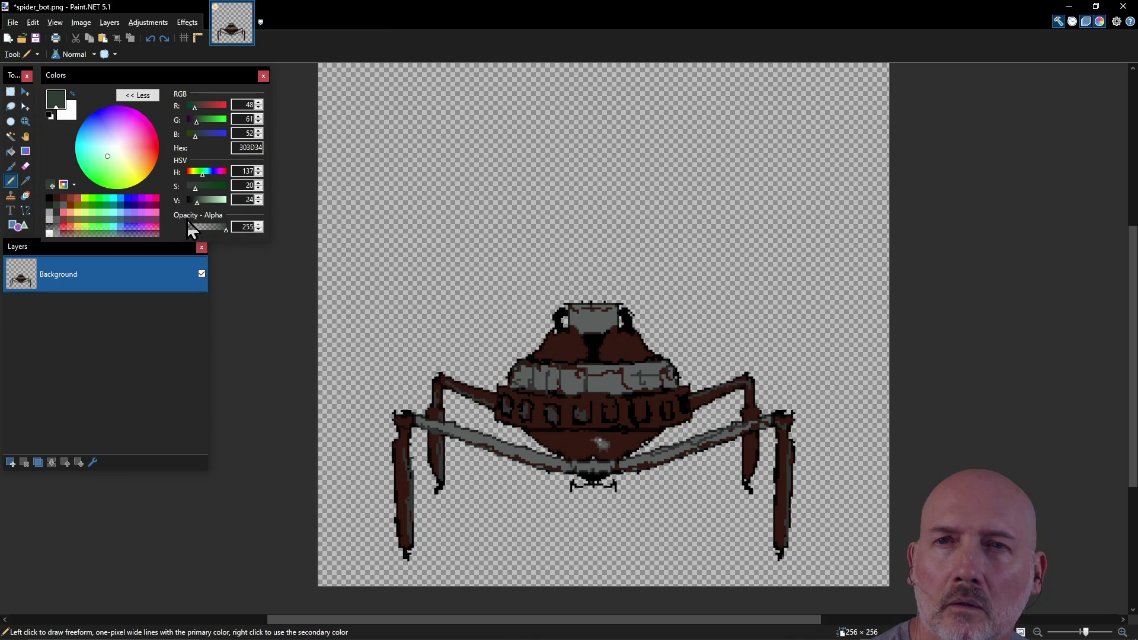
drag(197, 203, 201, 205)
click(52, 187)
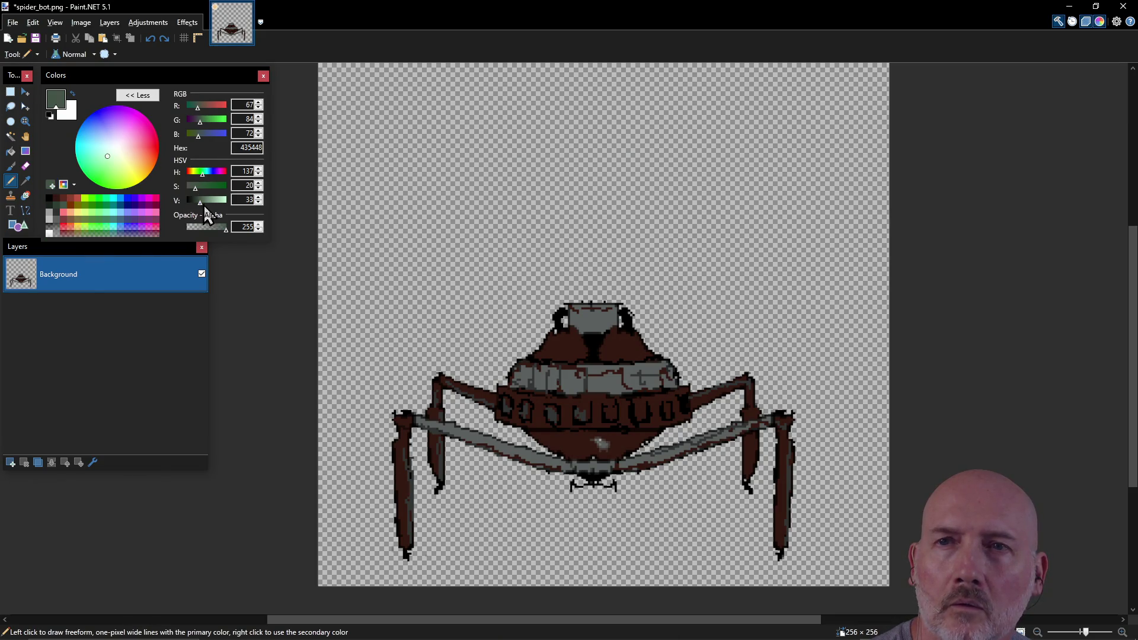
Lighten the grey-green further and store the lighter green in a palette slot.
drag(201, 206, 204, 207)
click(51, 184)
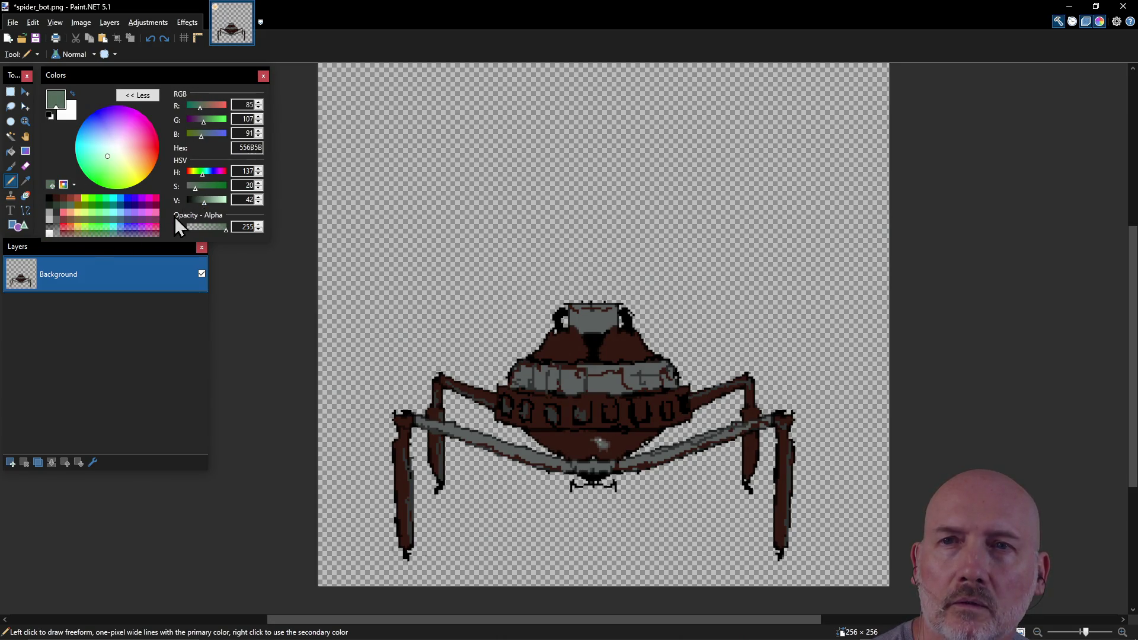
drag(208, 216, 212, 216)
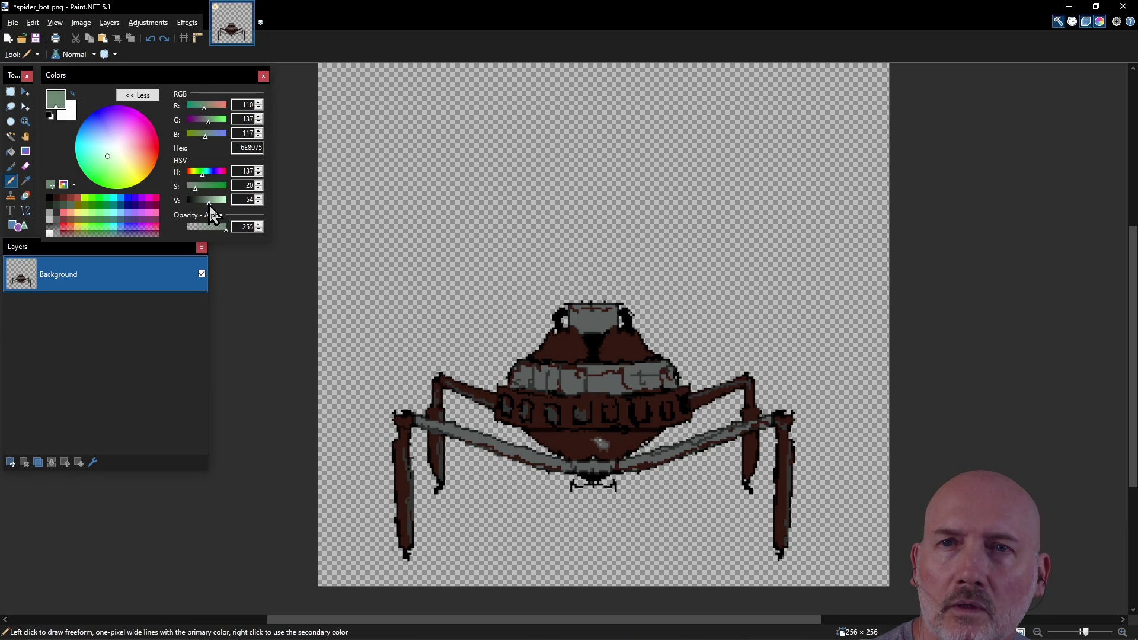
click(51, 184)
click(68, 211)
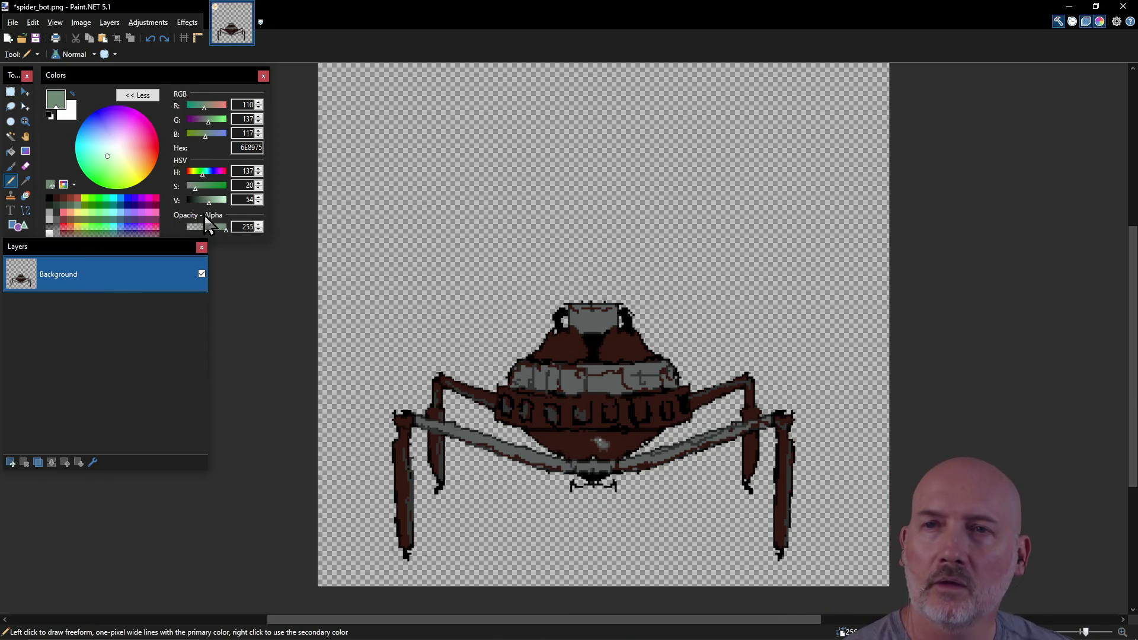
Add a pale green shade, then pick a red swatch and brighten it to FF7556.
drag(209, 204, 217, 203)
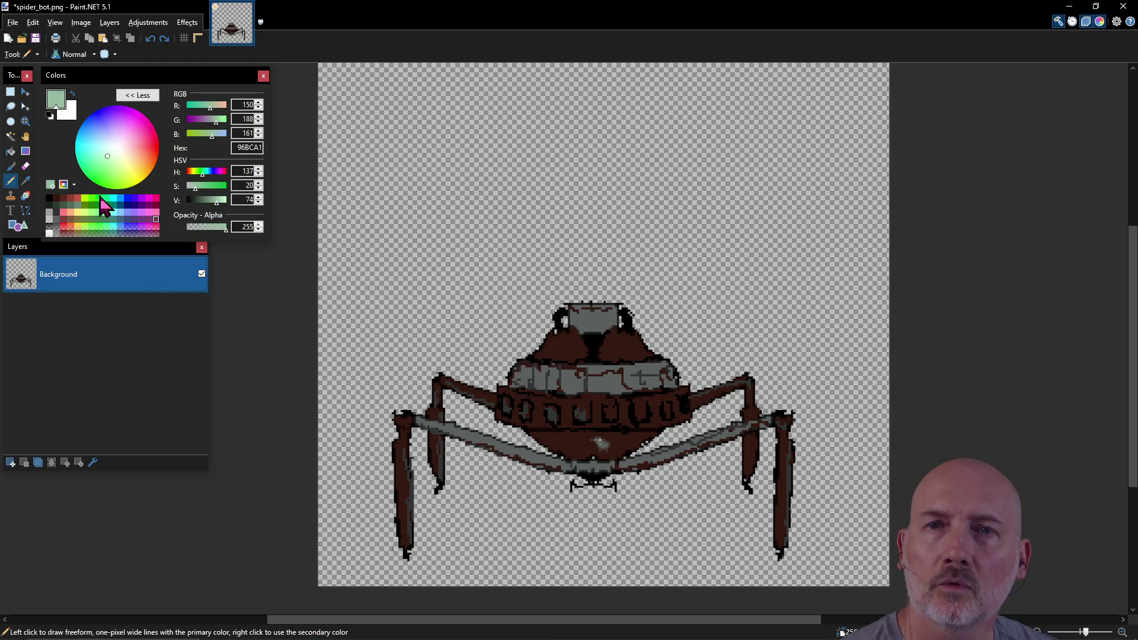
click(51, 183)
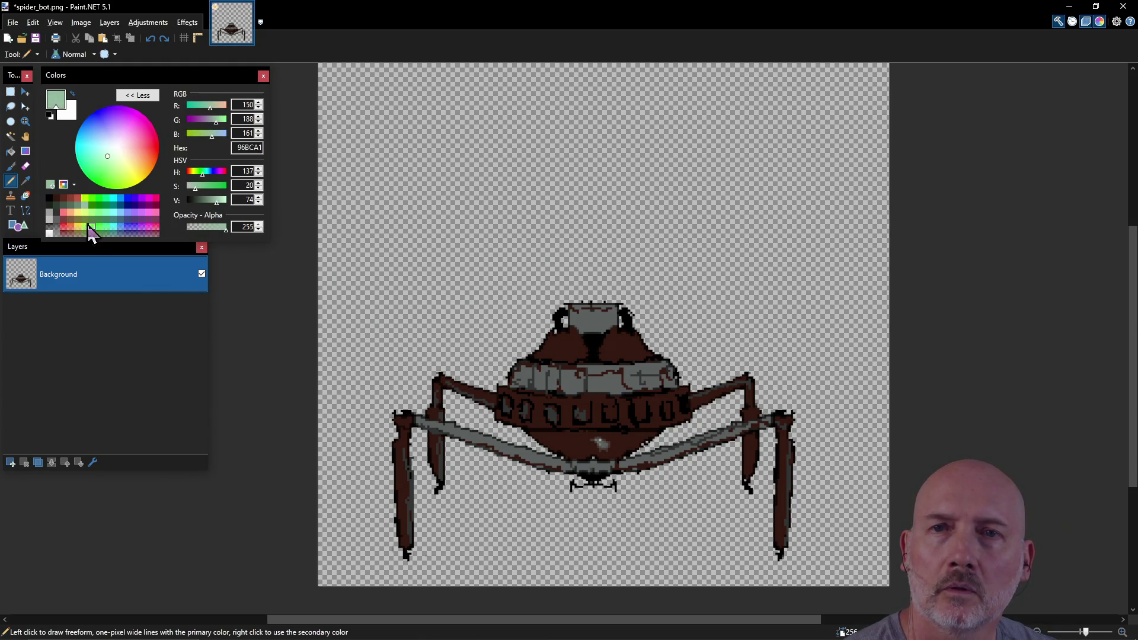
click(79, 200)
drag(218, 205, 228, 205)
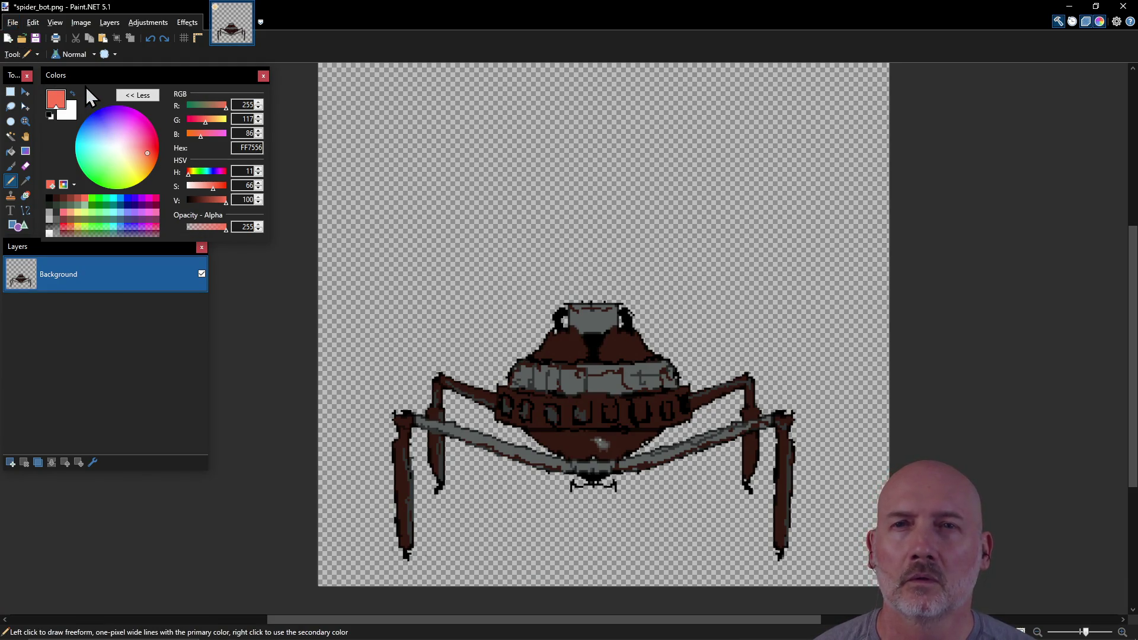
Save the palette as kenshi_demake and select the dark grey-green 303D34 swatch.
click(66, 184)
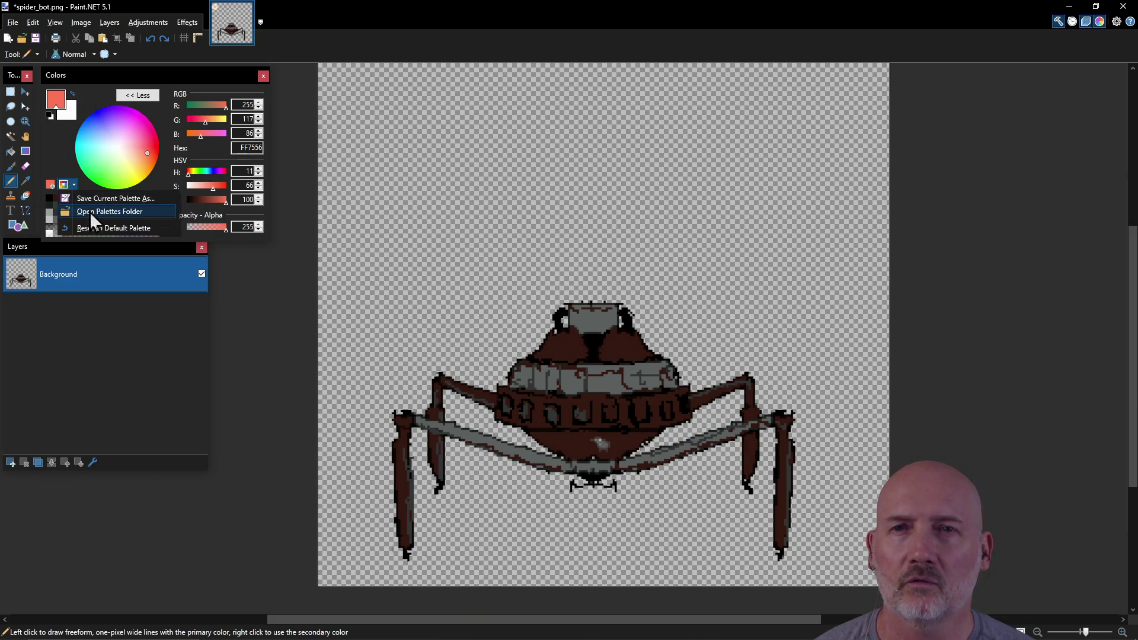
click(99, 201)
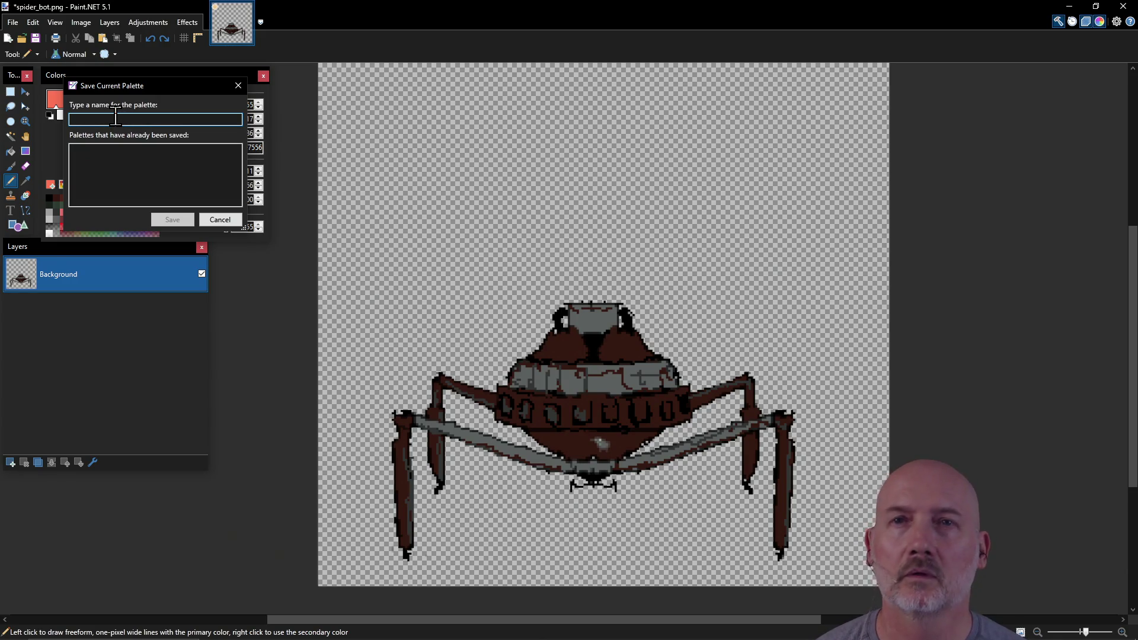
text(kenshi_demake)
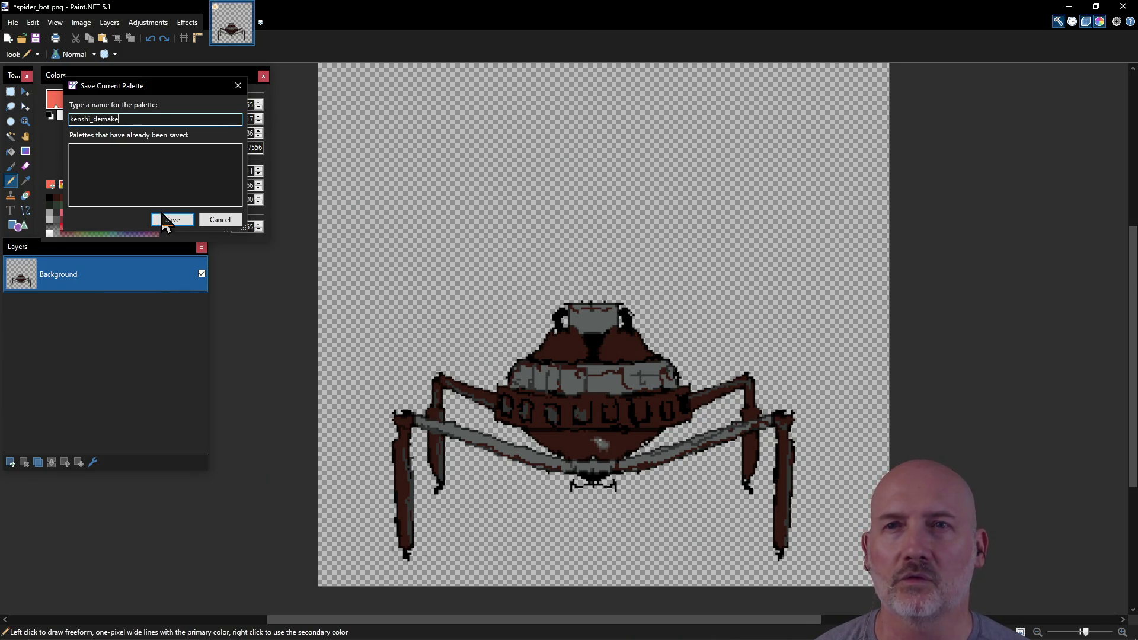
click(170, 221)
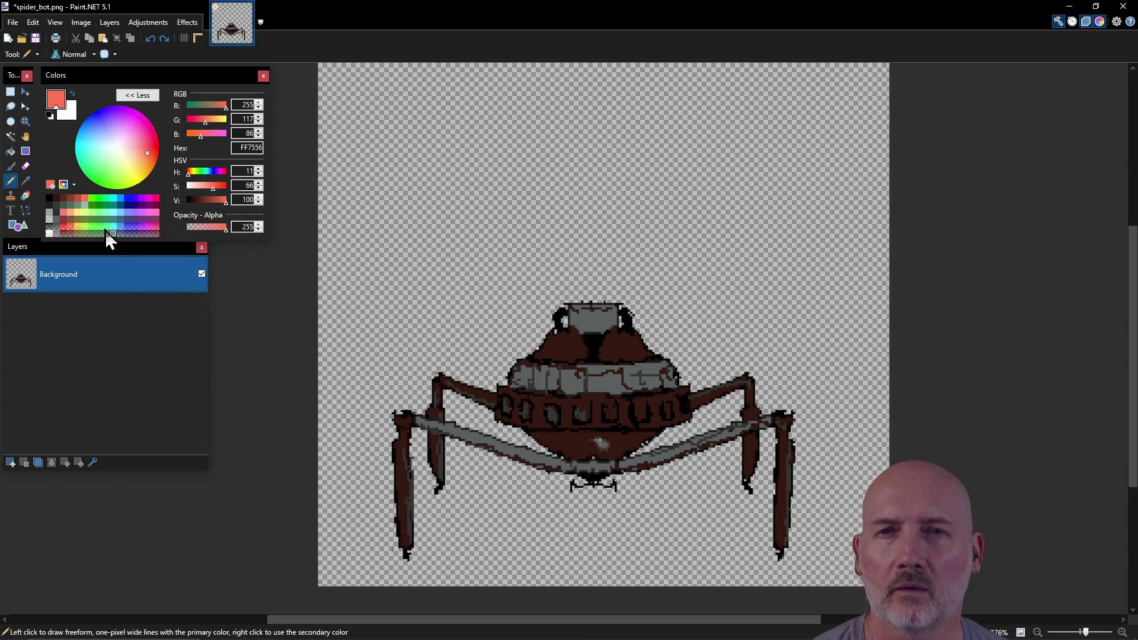
click(60, 207)
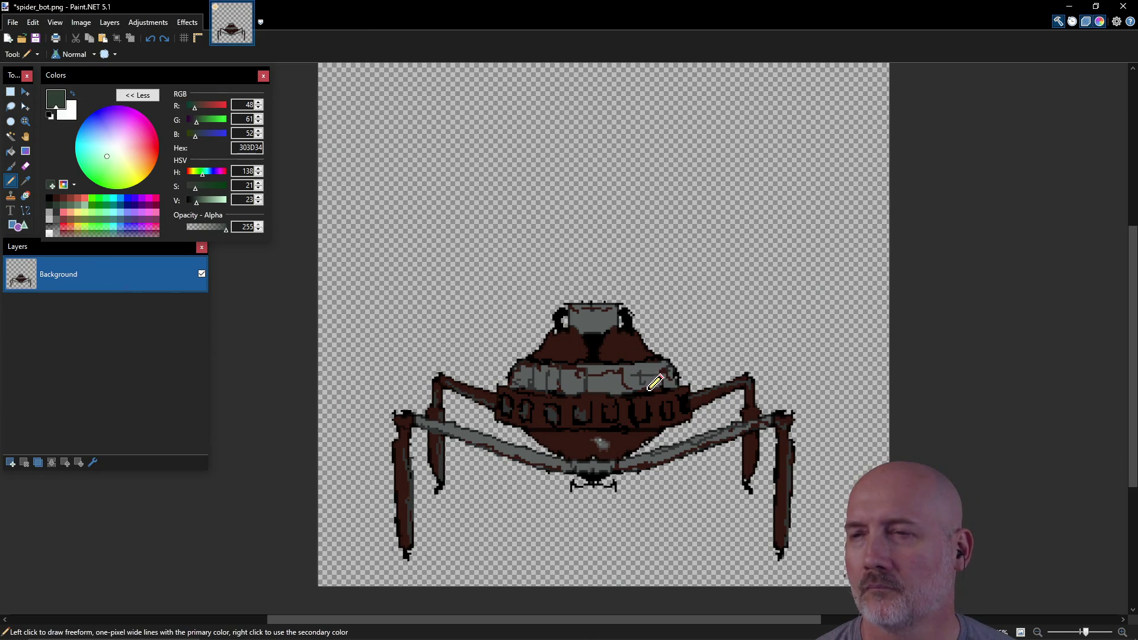
key(f)
click(593, 319)
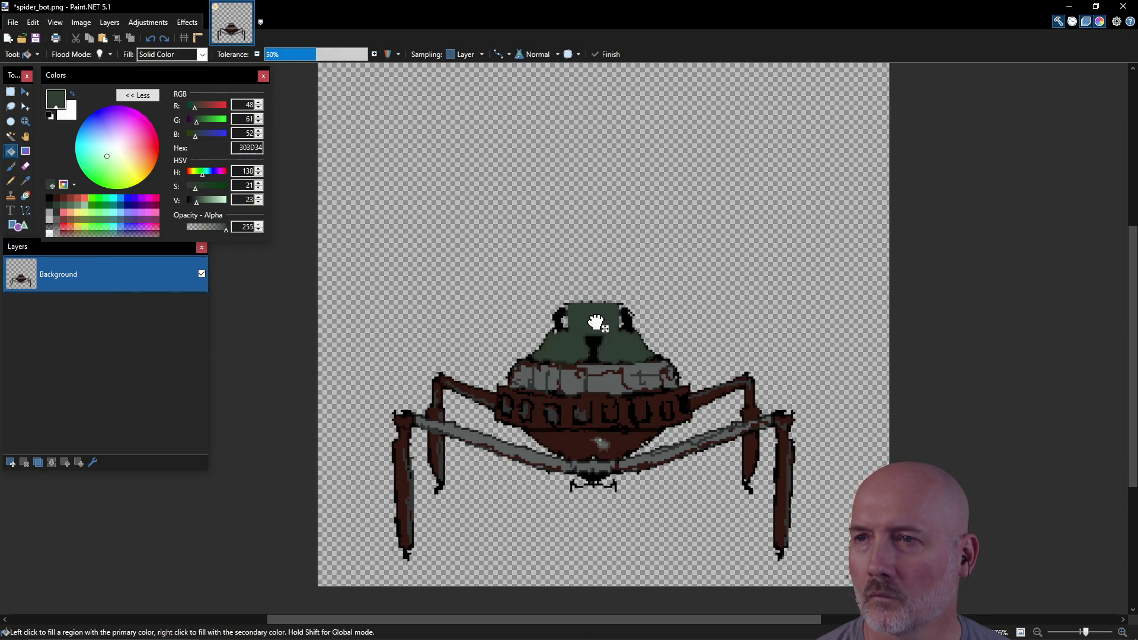
key(ctrl)
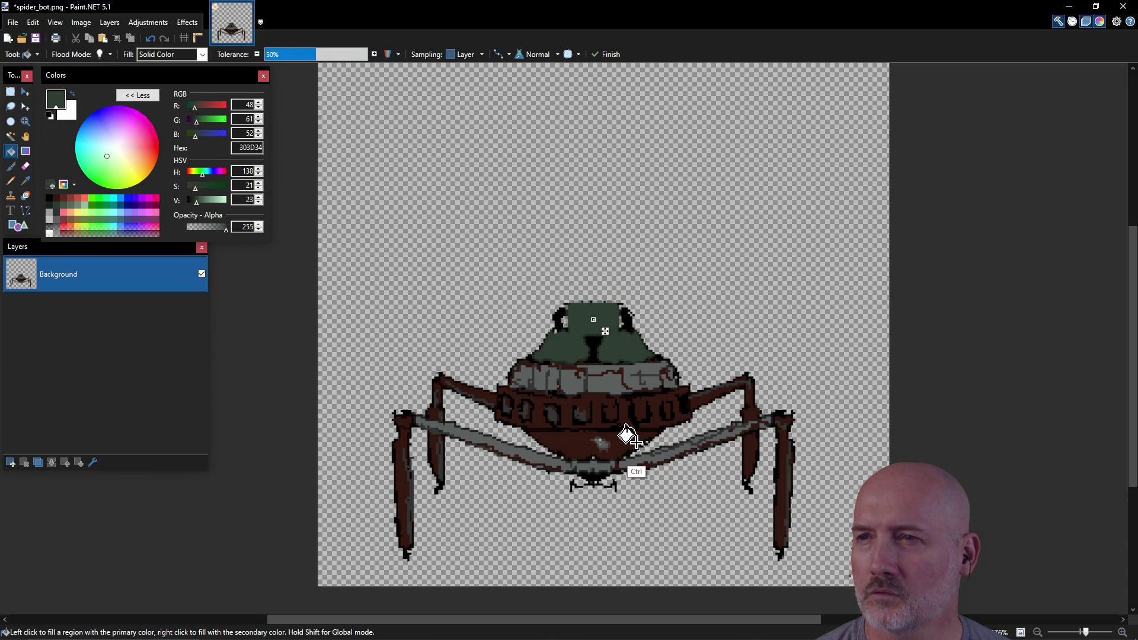
key(ctrl+z)
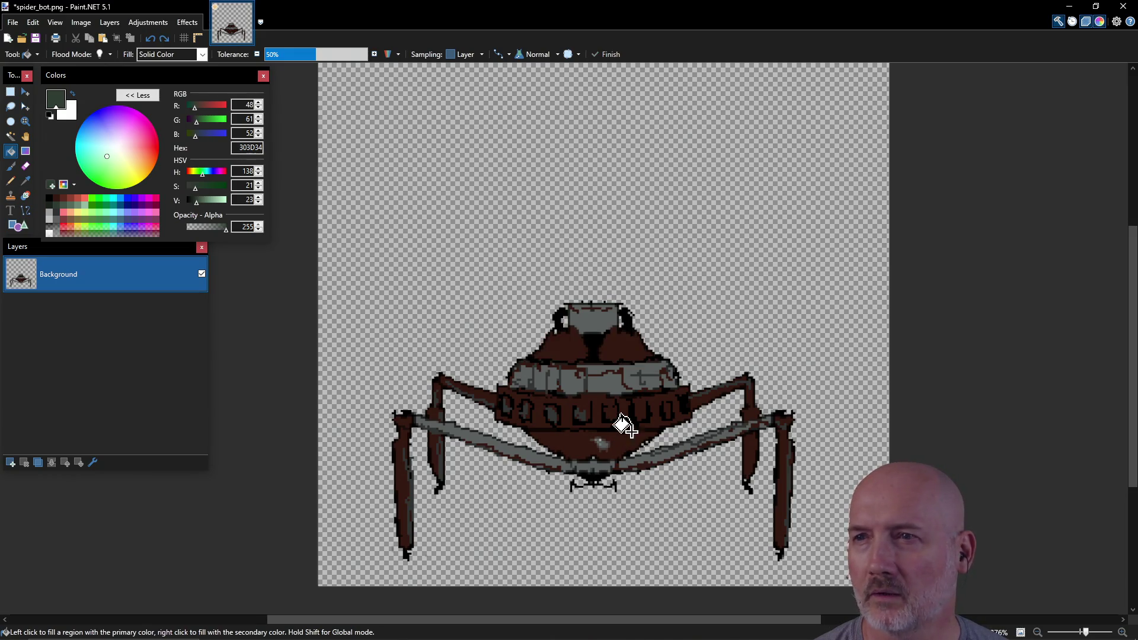
click(79, 213)
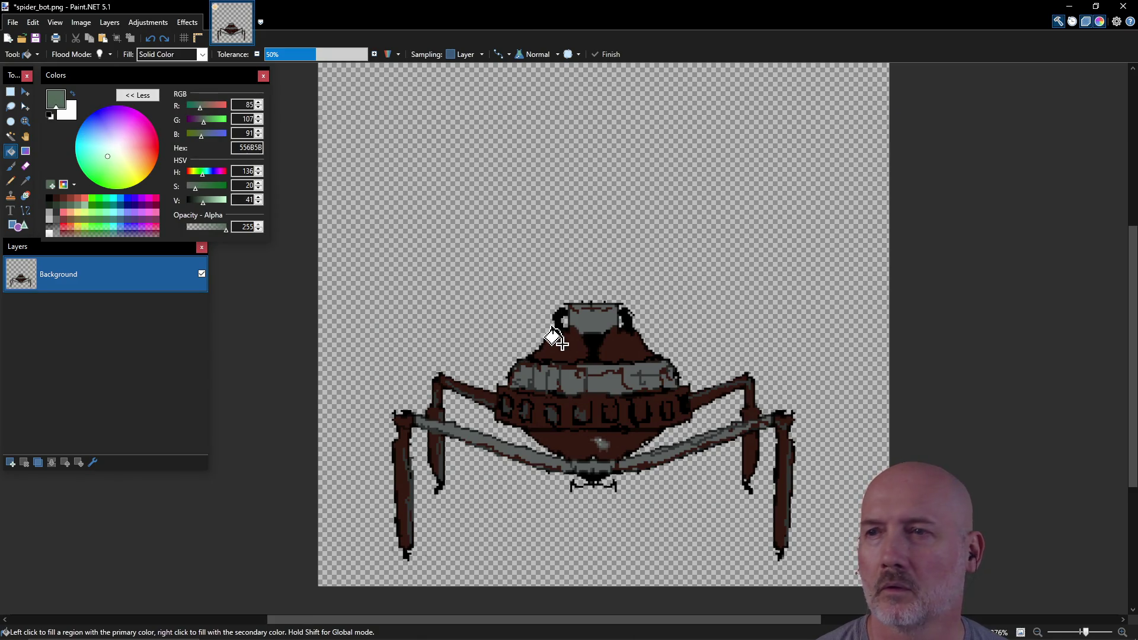
click(604, 382)
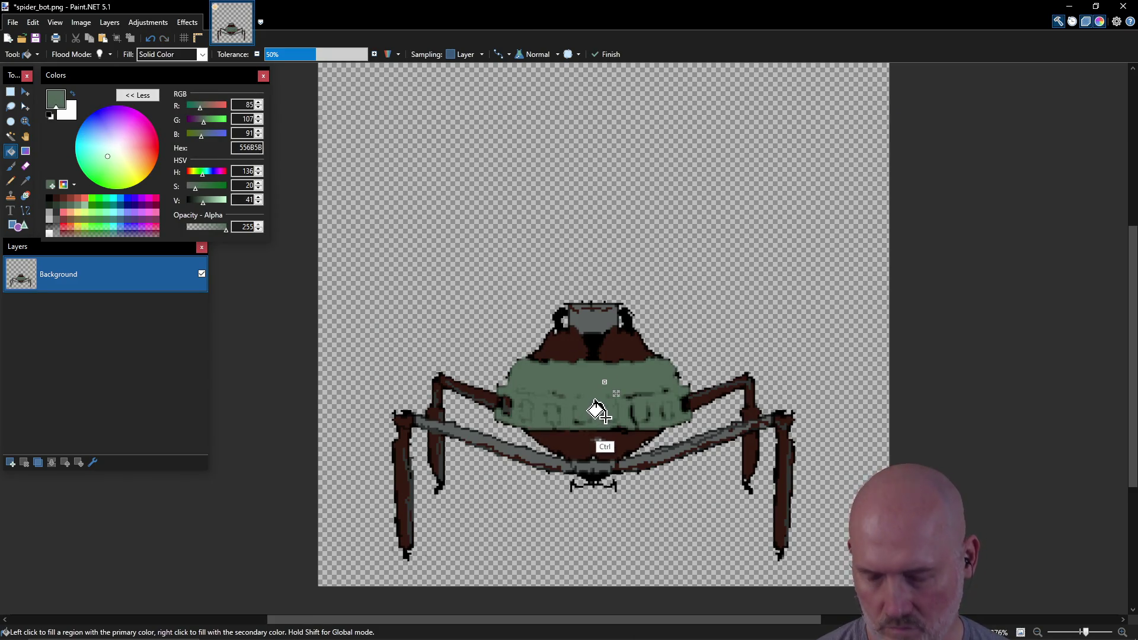
key(ctrl+z)
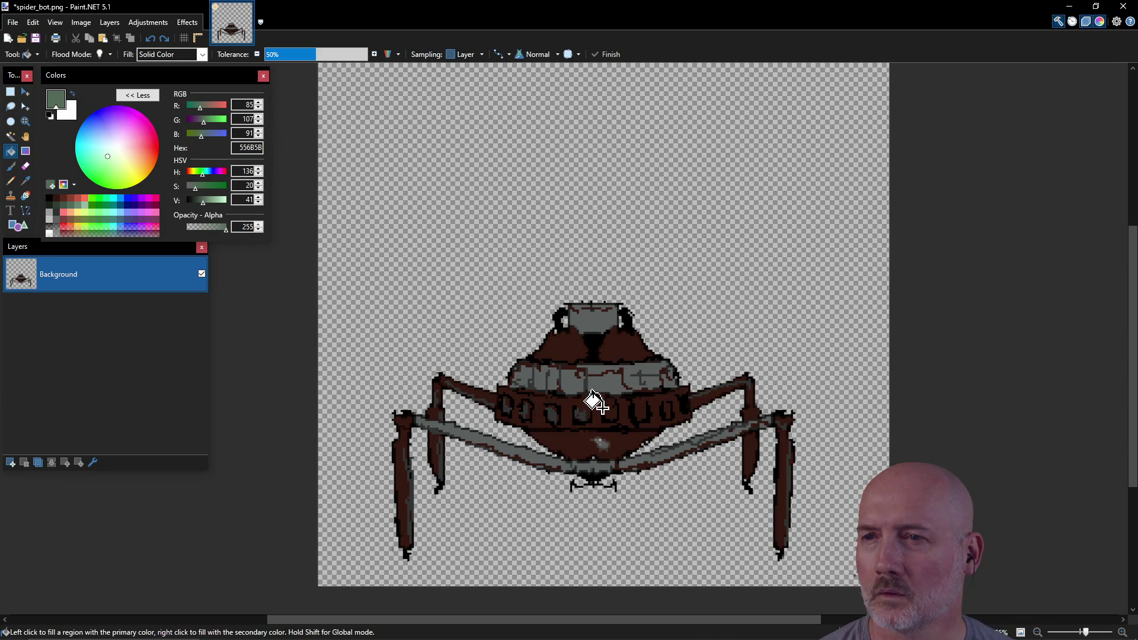
click(501, 448)
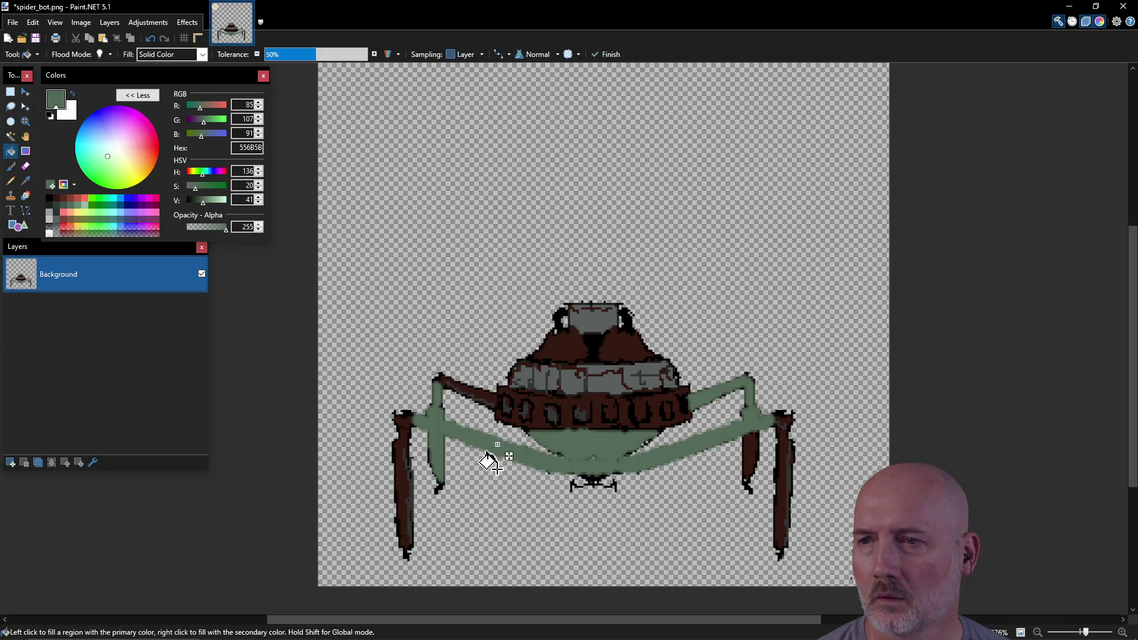
key(ctrl+z)
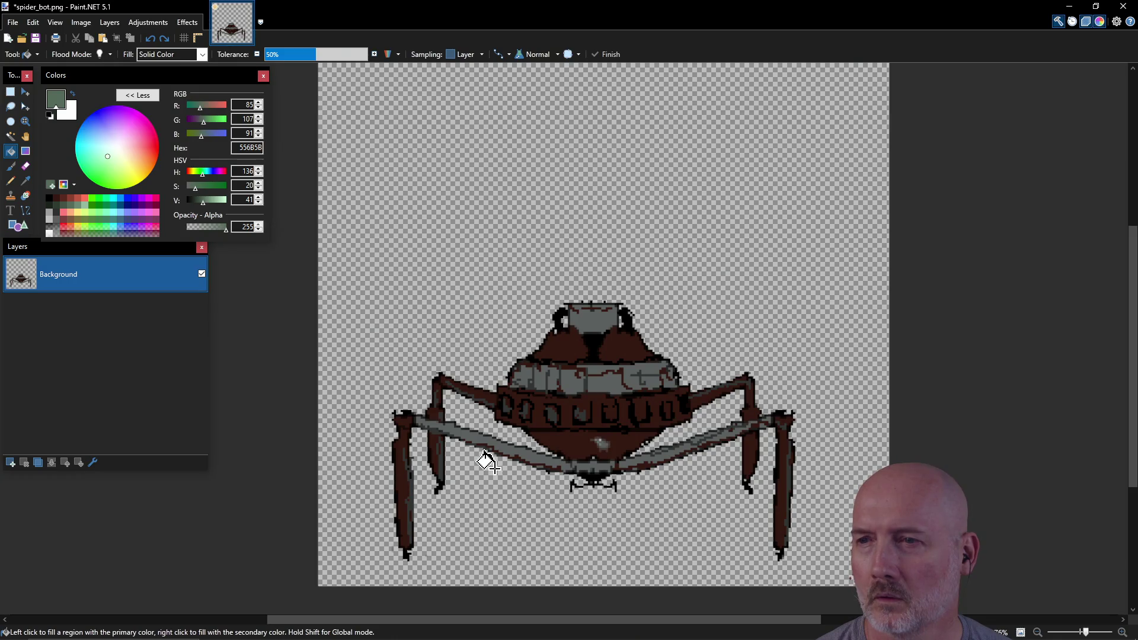
click(78, 206)
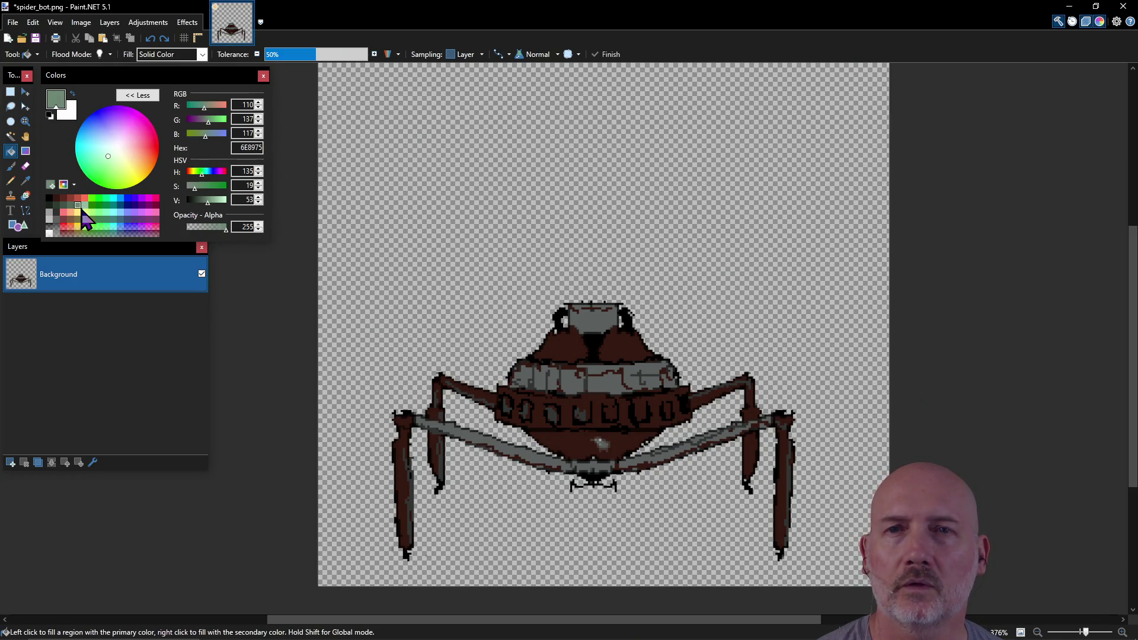
click(504, 447)
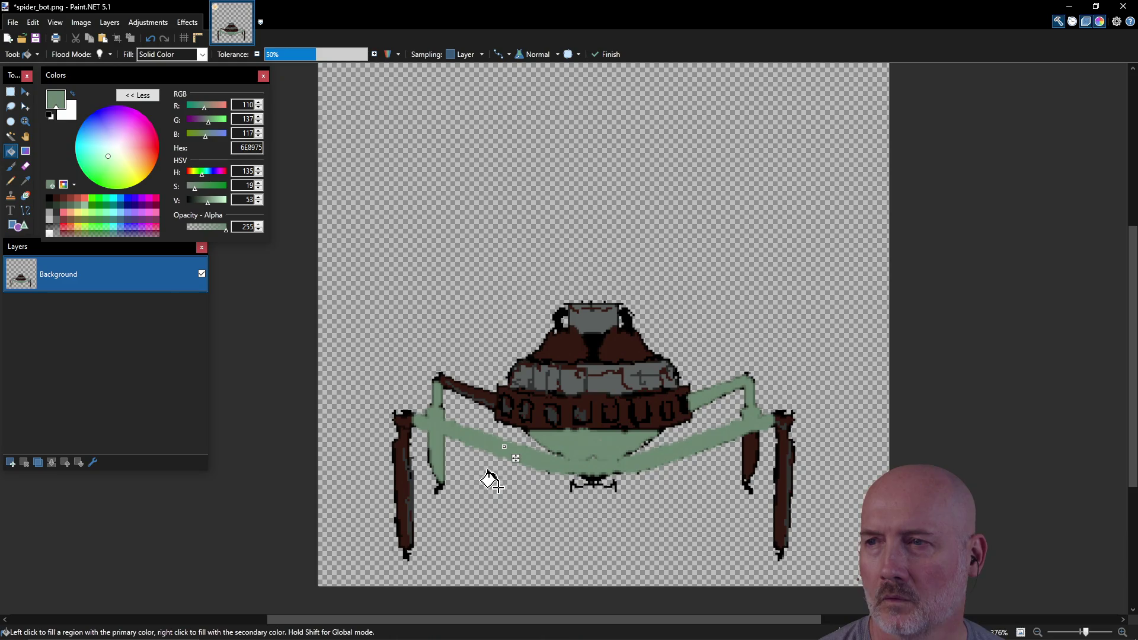
key(ctrl+z)
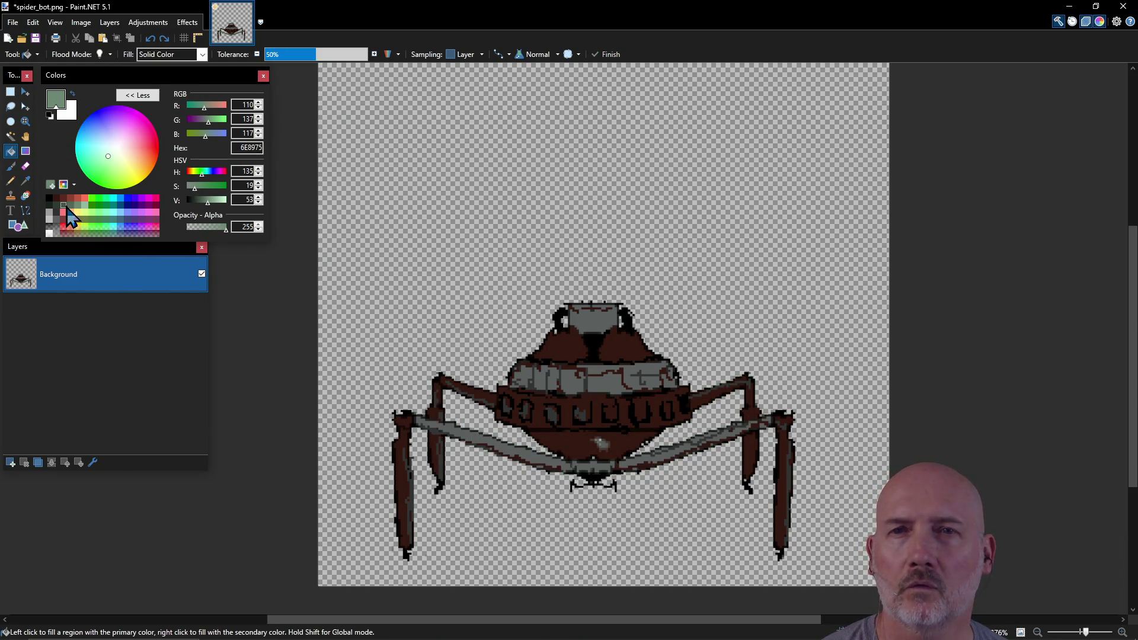
click(71, 205)
click(515, 463)
key(ctrl+z)
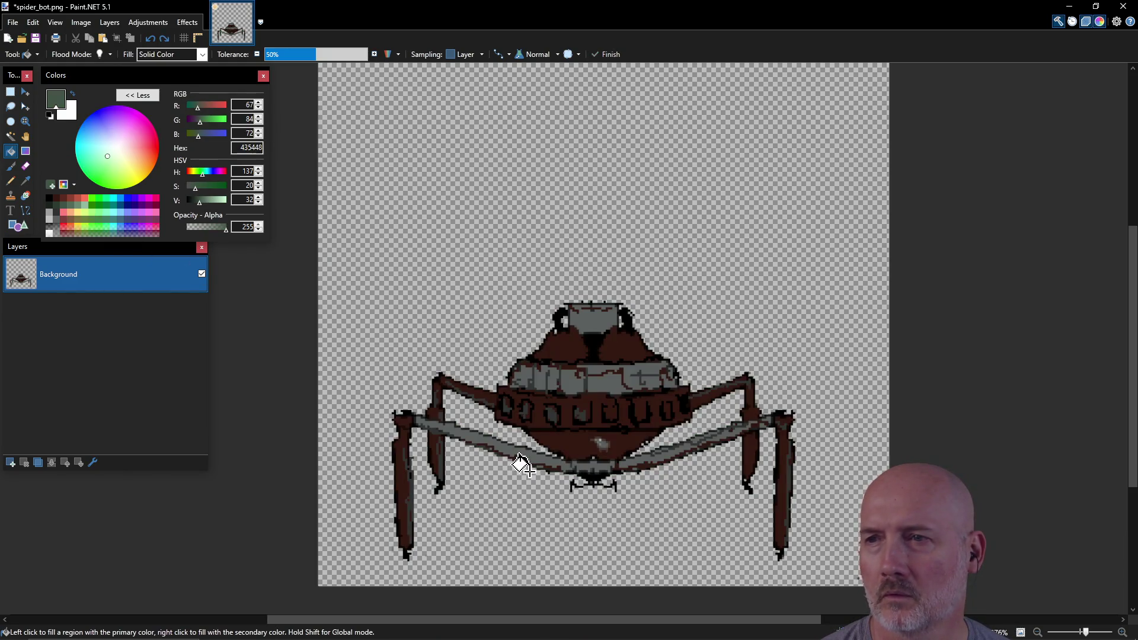
click(11, 180)
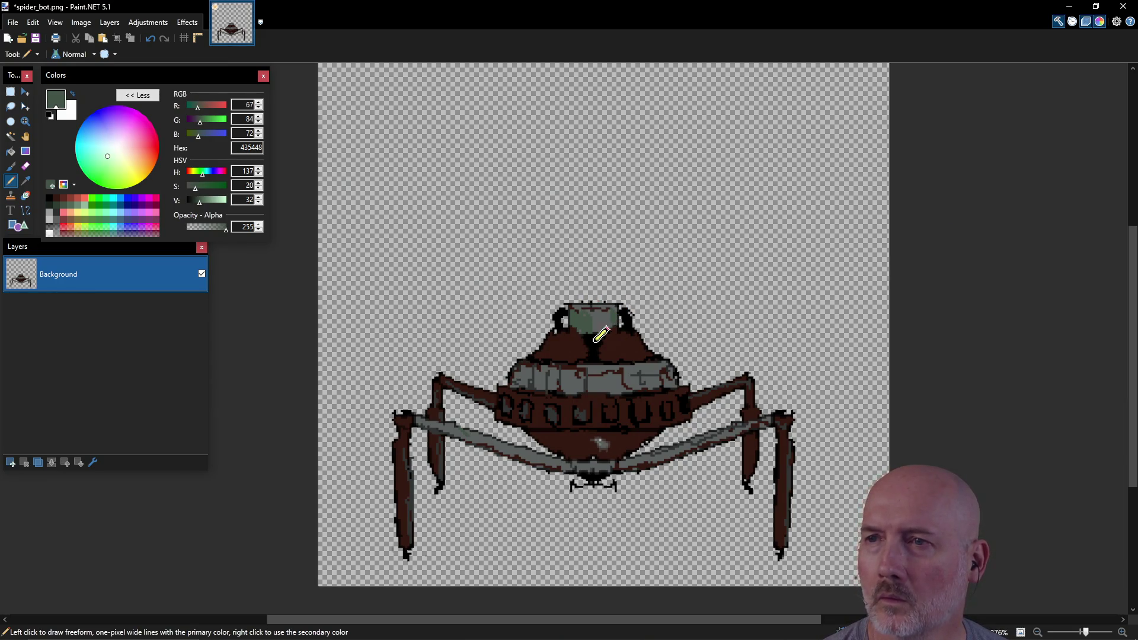
Paint dark green 303D34 pencil pixels over the band below the head and the grey strip.
click(58, 210)
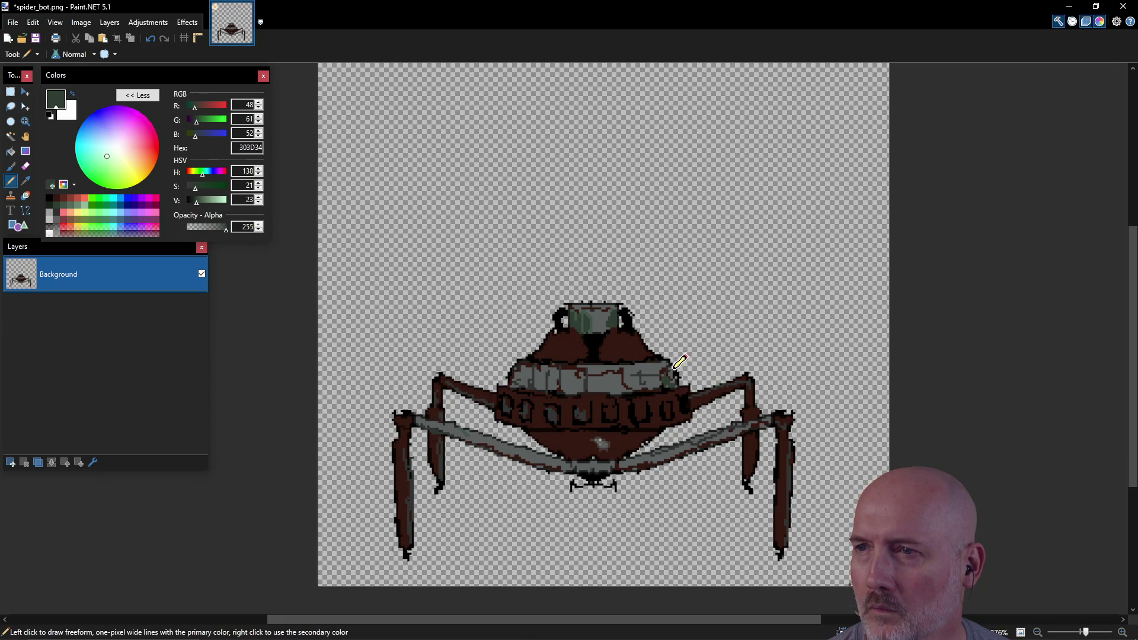
mouse_move(657, 363)
mouse_down()
mouse_move(623, 388)
mouse_move(640, 367)
mouse_up()
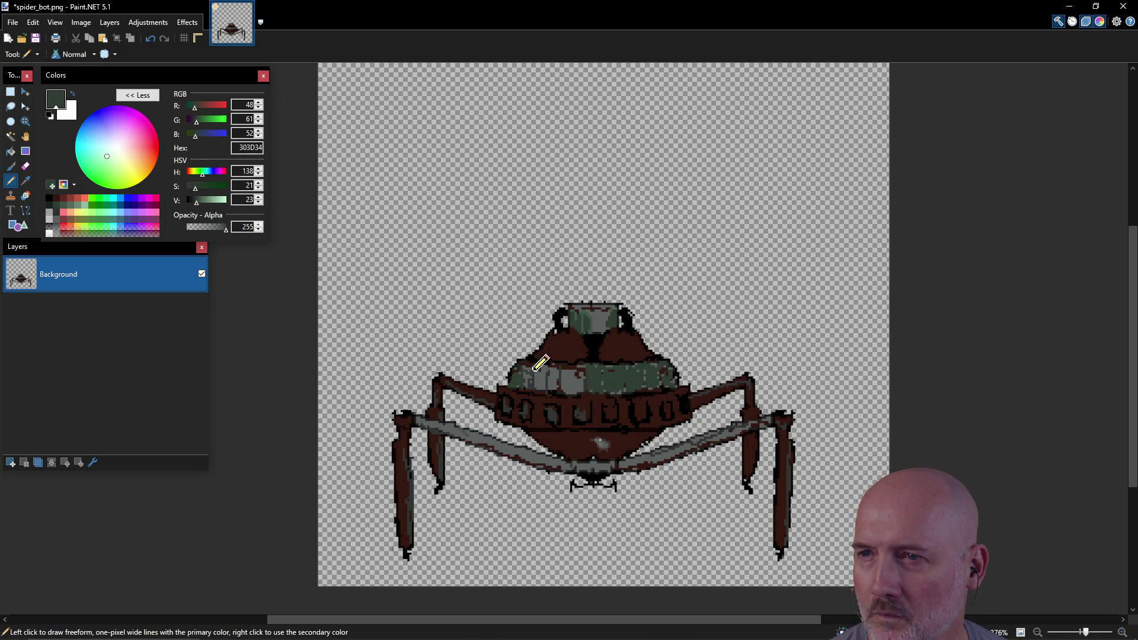
mouse_move(531, 368)
mouse_down()
mouse_move(551, 371)
mouse_move(542, 379)
mouse_move(552, 368)
mouse_move(589, 375)
mouse_up()
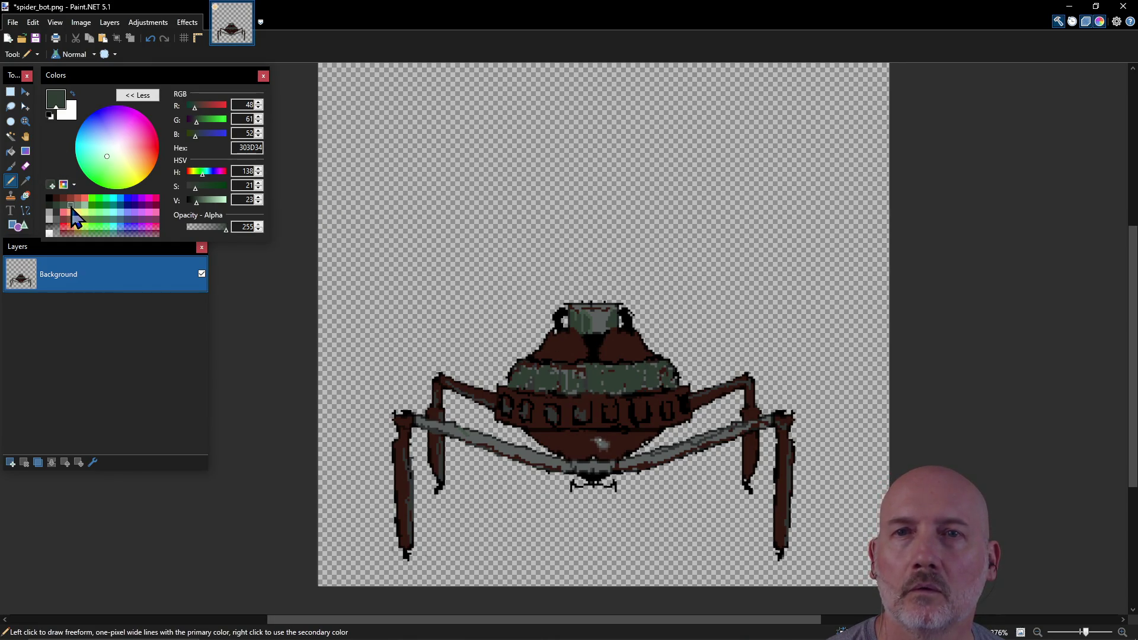
Shade the band in mid and dark greens, then darken window outlines with near-black and black.
click(71, 206)
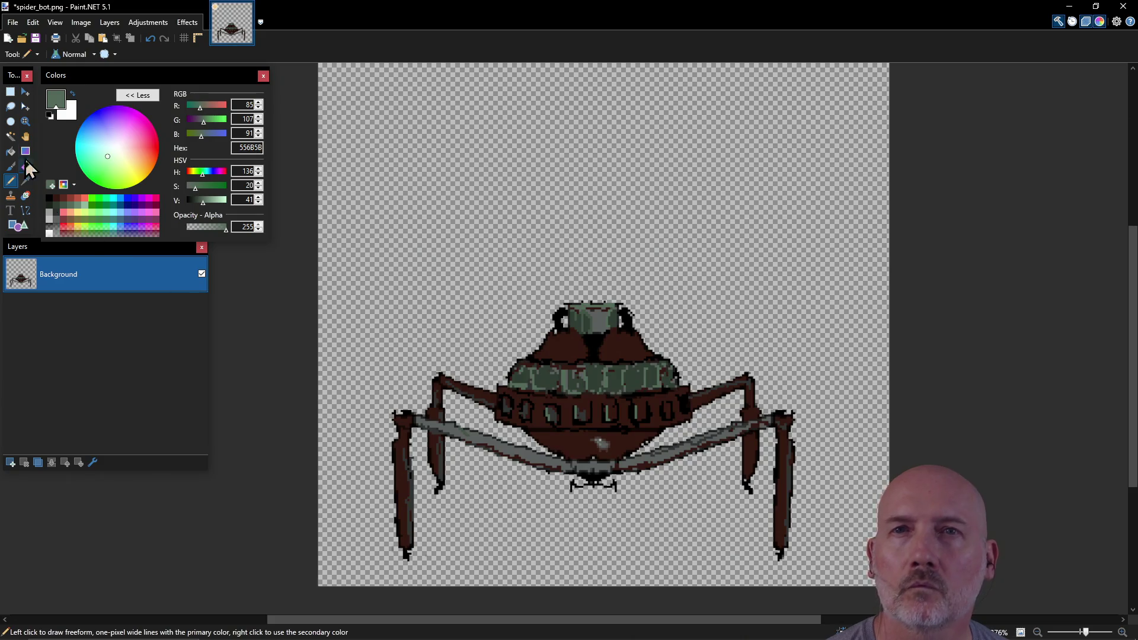
click(57, 207)
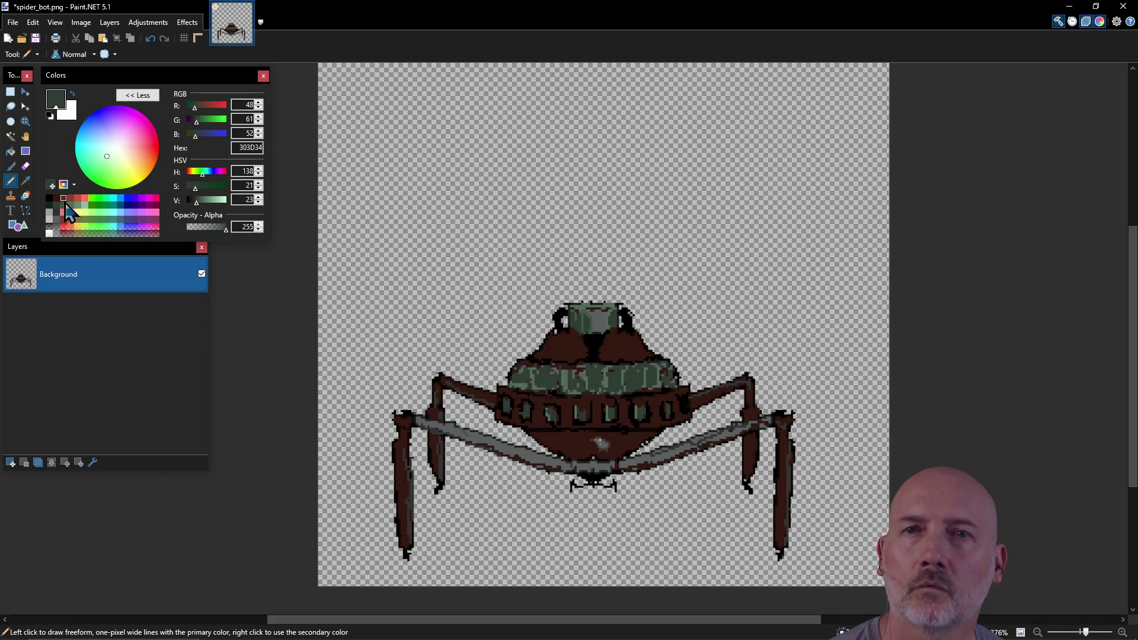
click(56, 198)
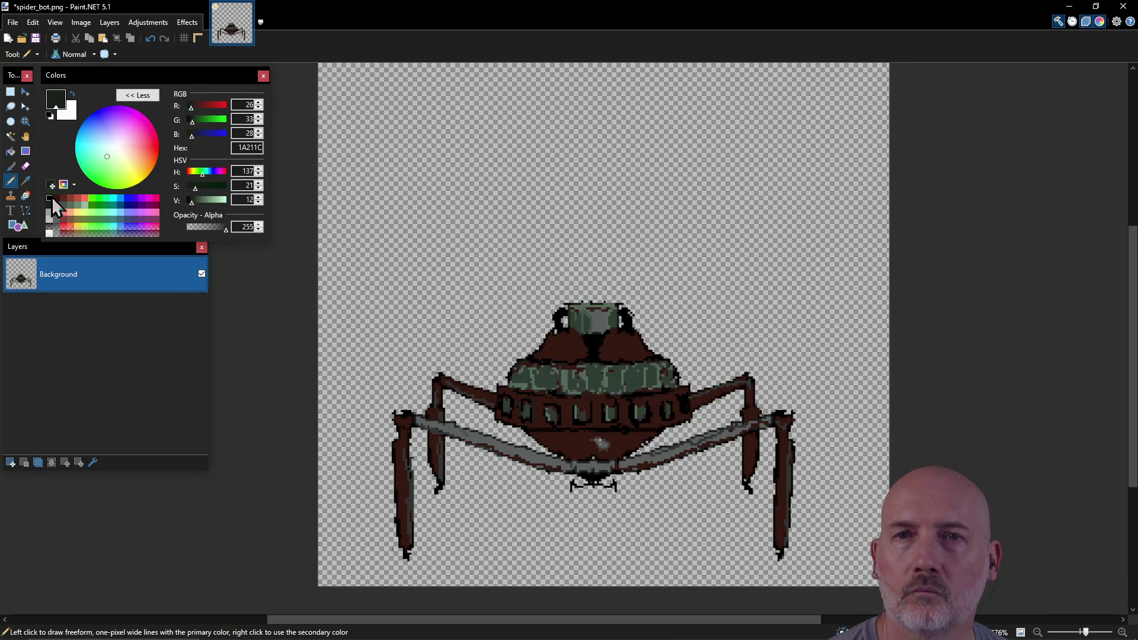
click(52, 197)
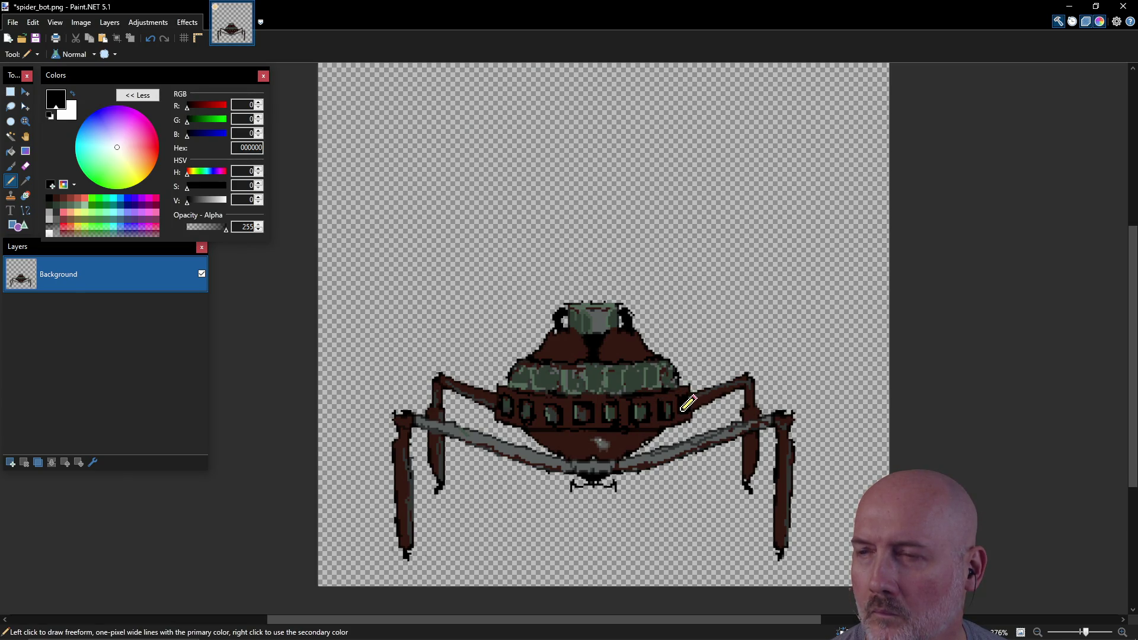
click(58, 198)
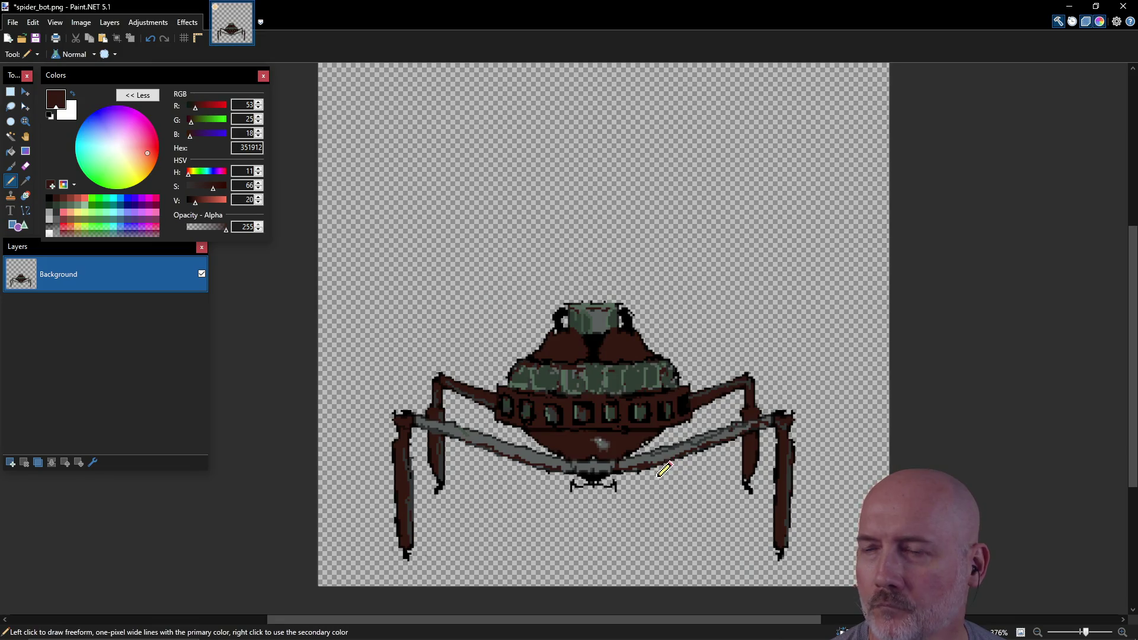
Paint the left leg's strut dark green and sample the strut's grey with the Color Picker.
click(57, 205)
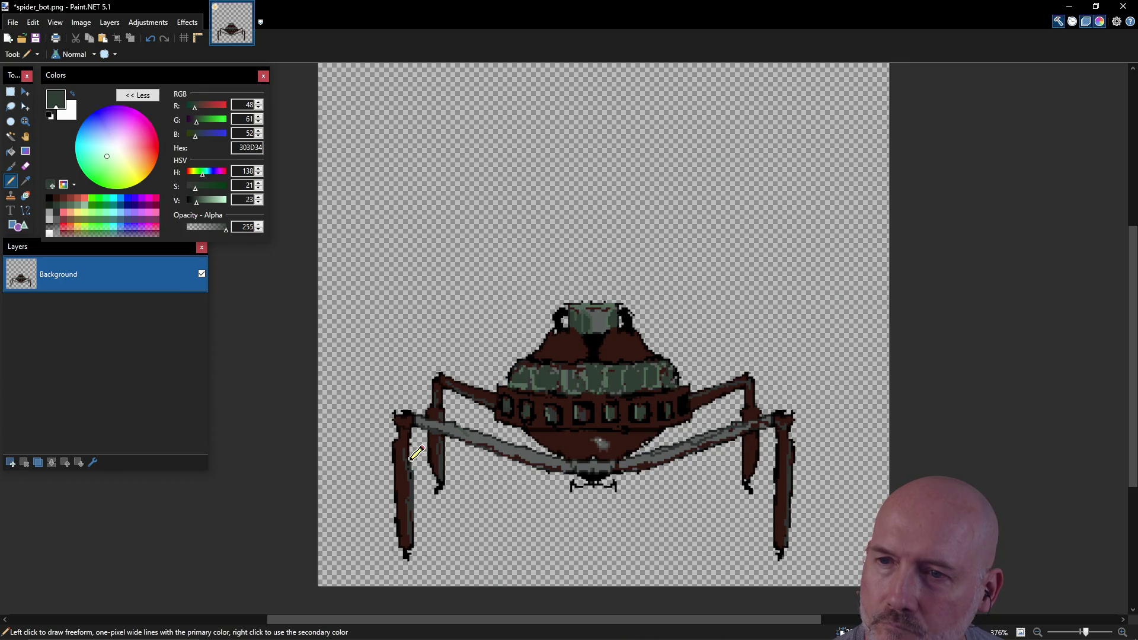
drag(410, 471, 411, 530)
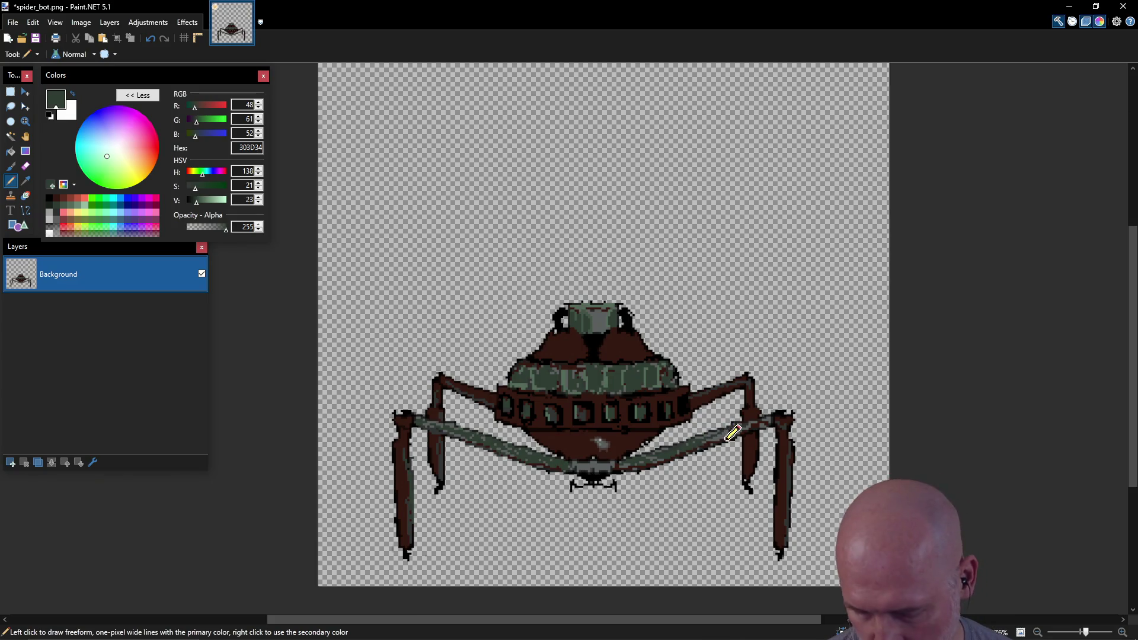
key(k)
click(729, 432)
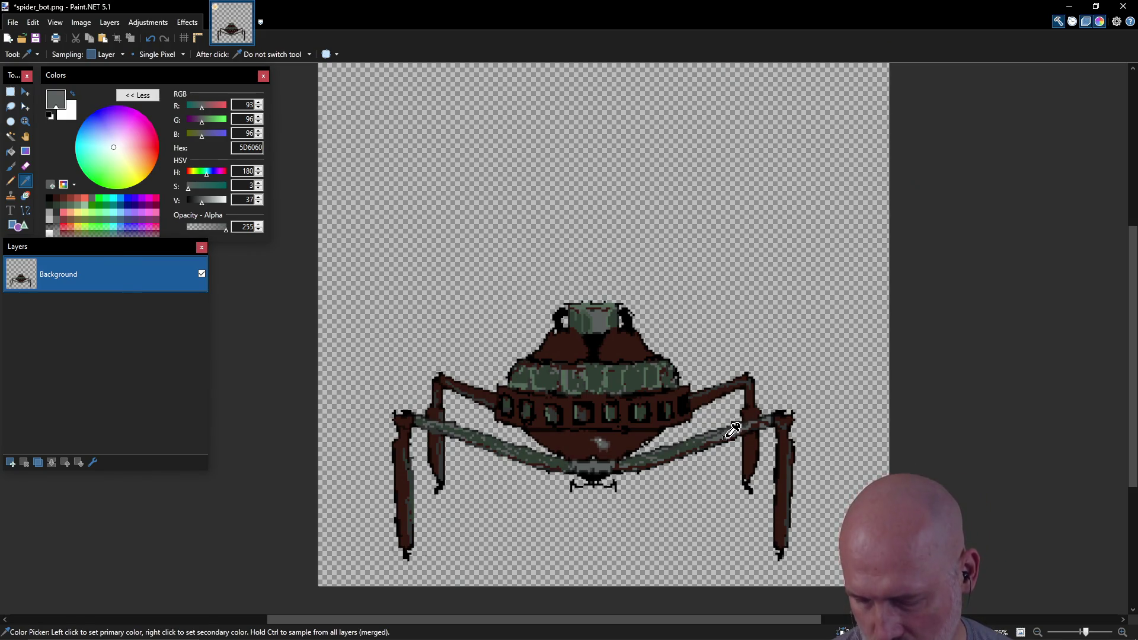
Resample the dark green, paint the right leg's strut, then pick darker green-grey and reddish-brown swatches.
key(p)
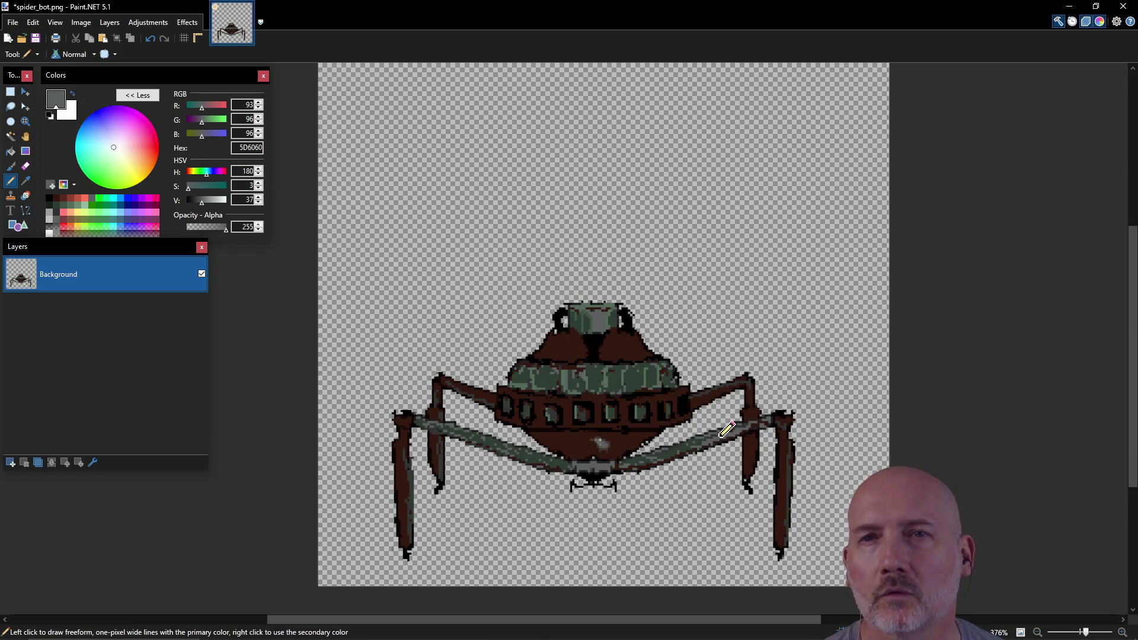
key(k)
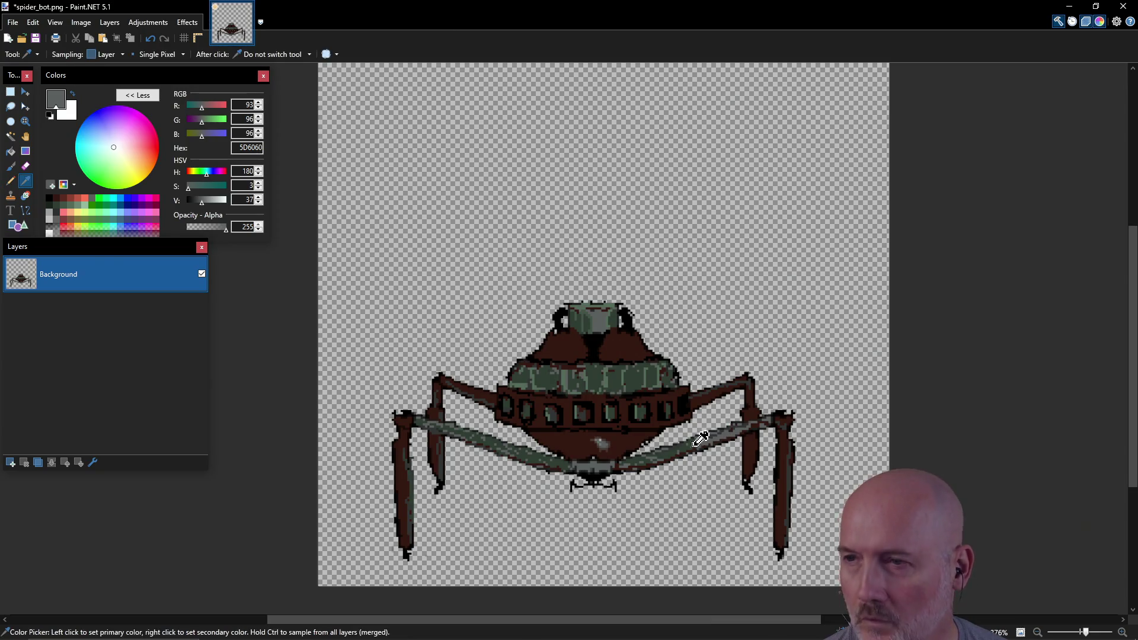
click(696, 439)
key(p)
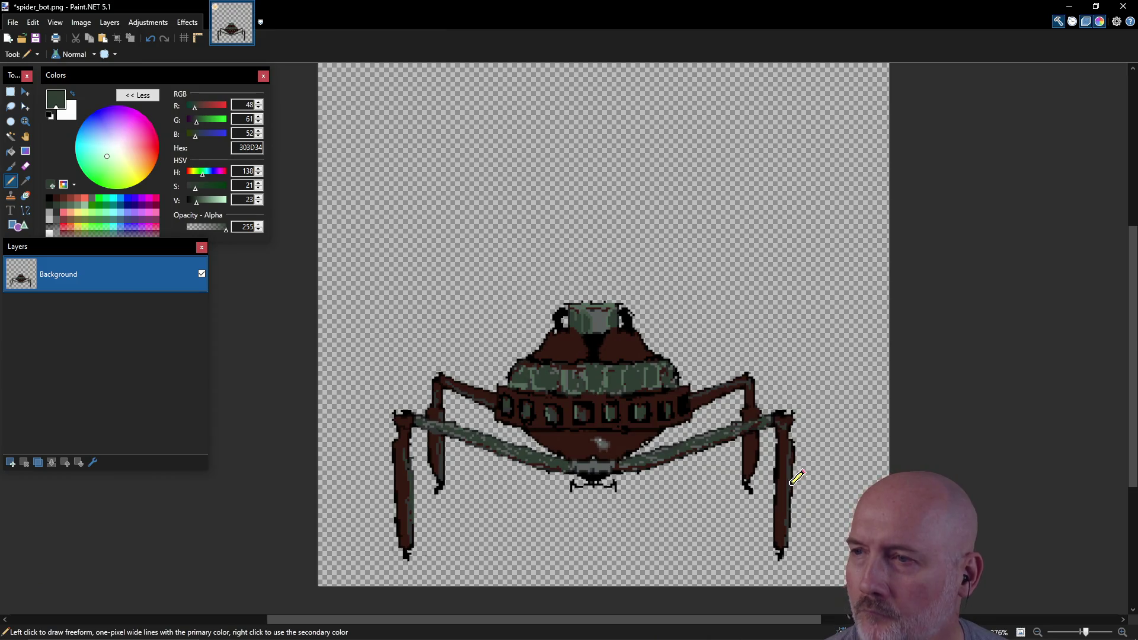
drag(792, 461, 786, 521)
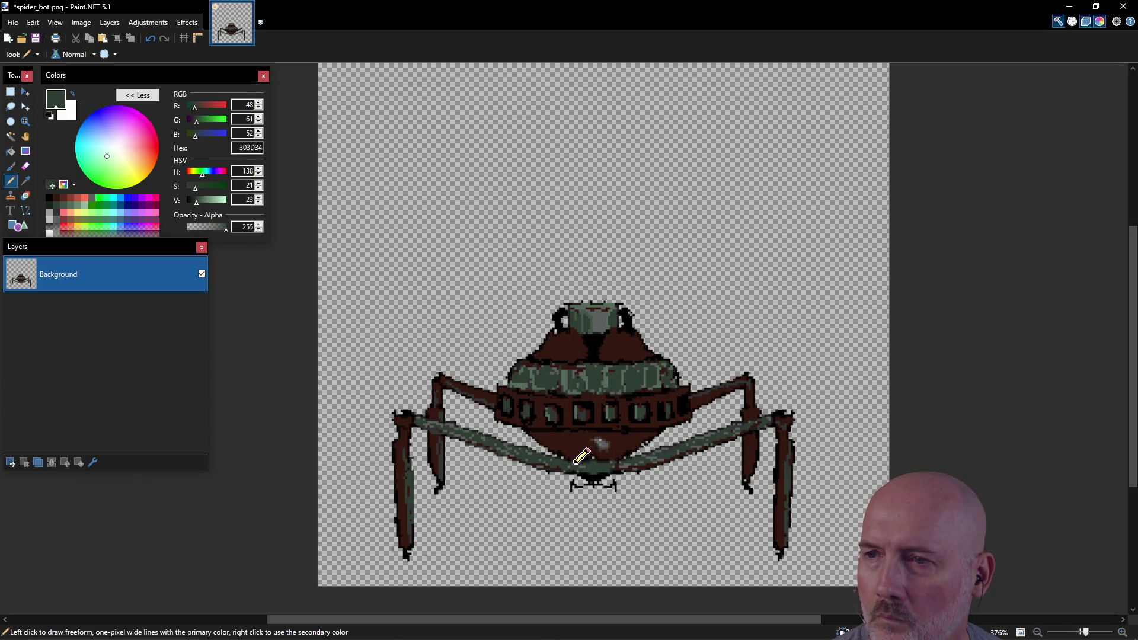
click(50, 211)
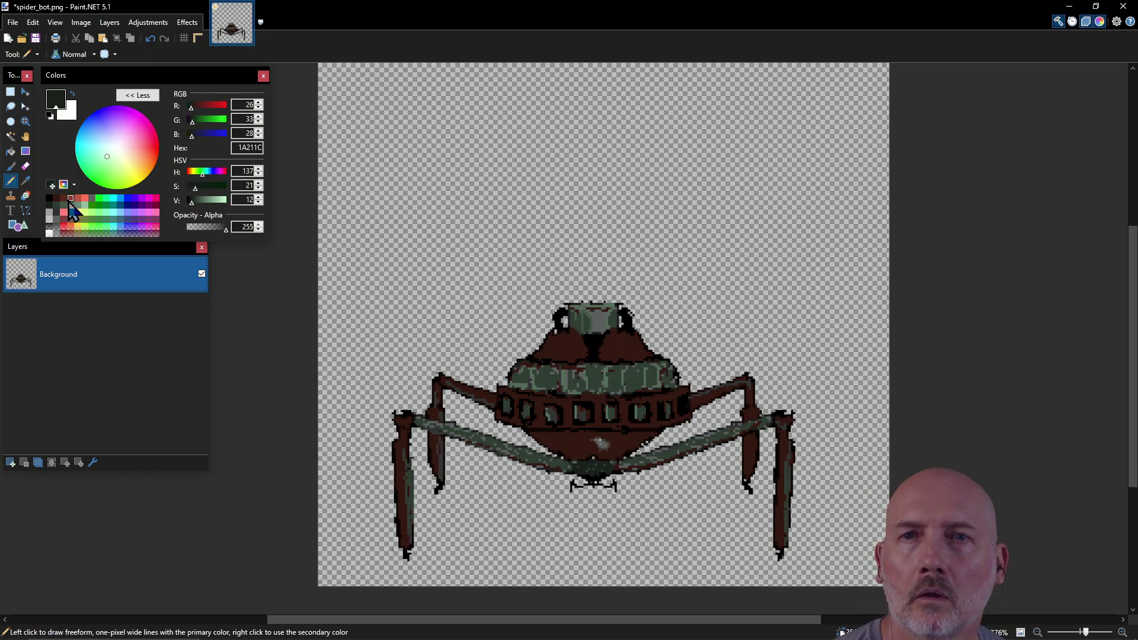
click(88, 198)
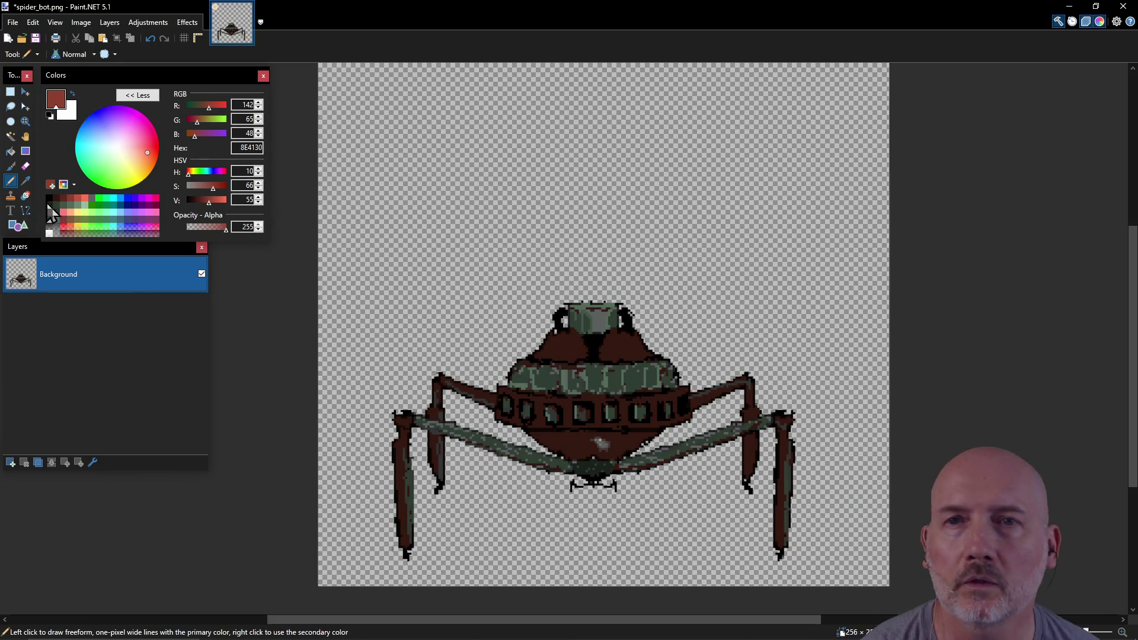
Pick a darker brown (5B2A1F) for the head dome, then sample near-black green 1A211C from the spider.
click(64, 200)
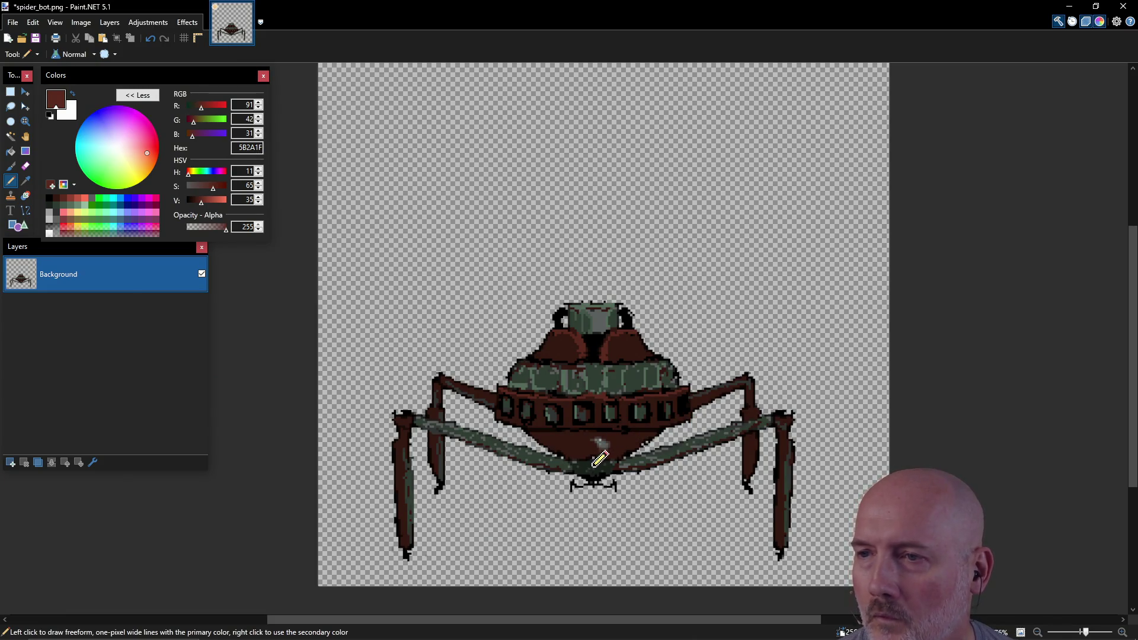
key(k)
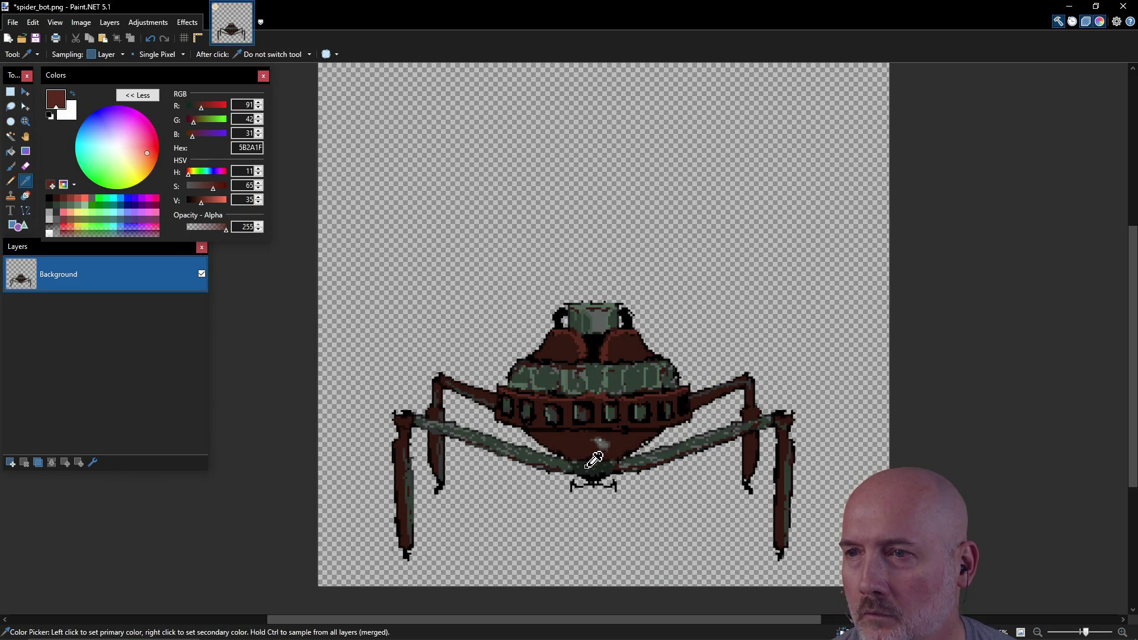
click(588, 470)
Darken the lower body's light pixels with 1A211C, cap the right outer leg in black, and save spider_bot.png.
key(p)
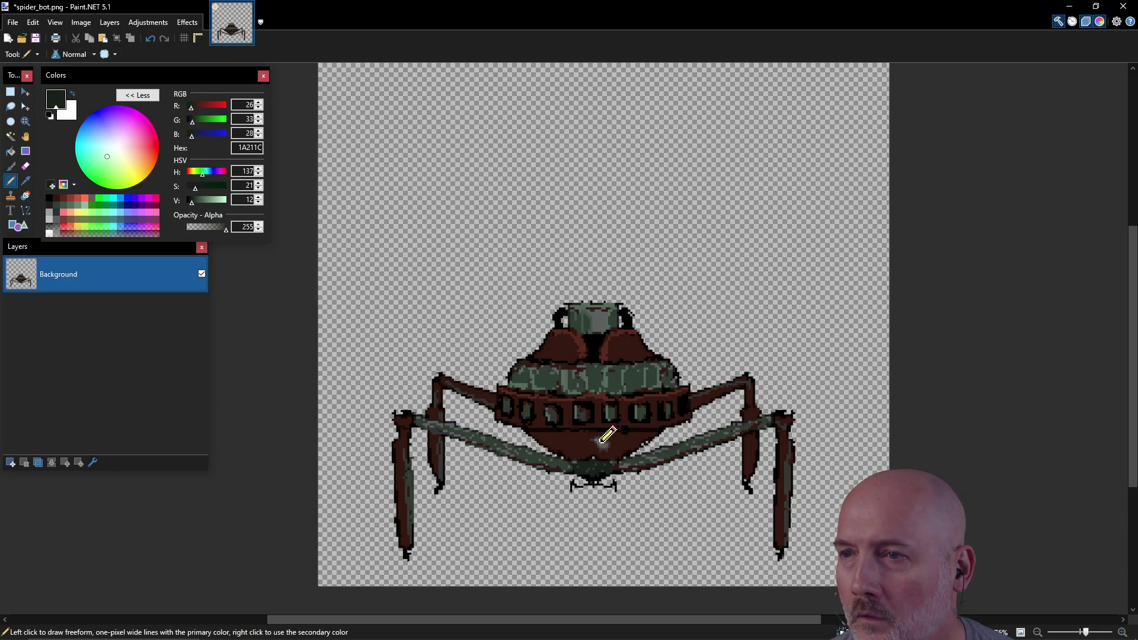
click(598, 442)
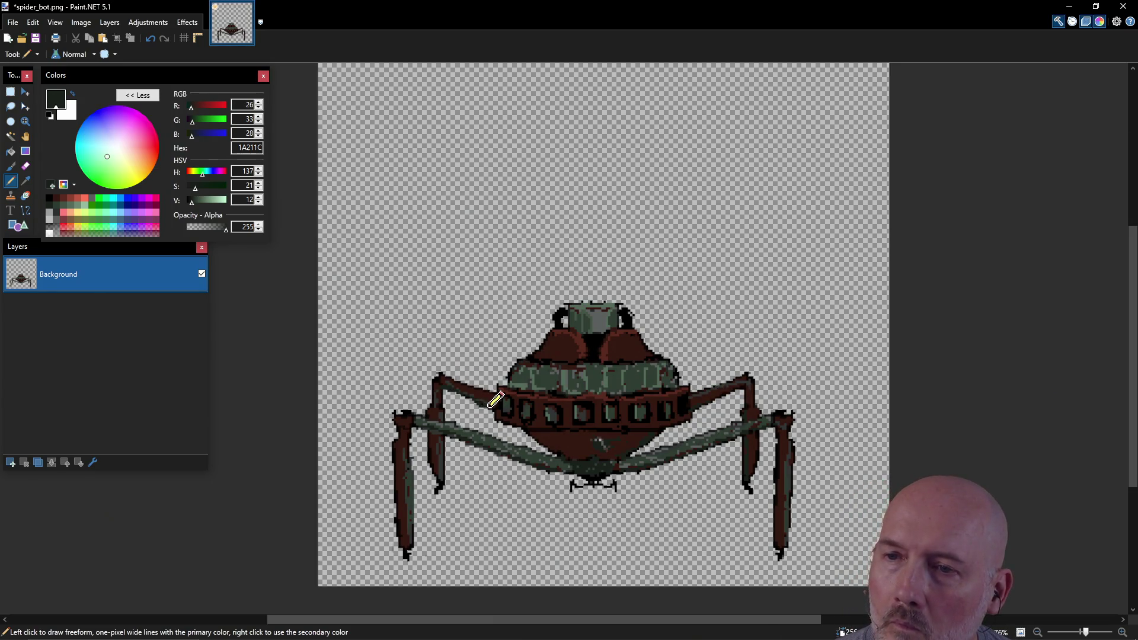
click(50, 198)
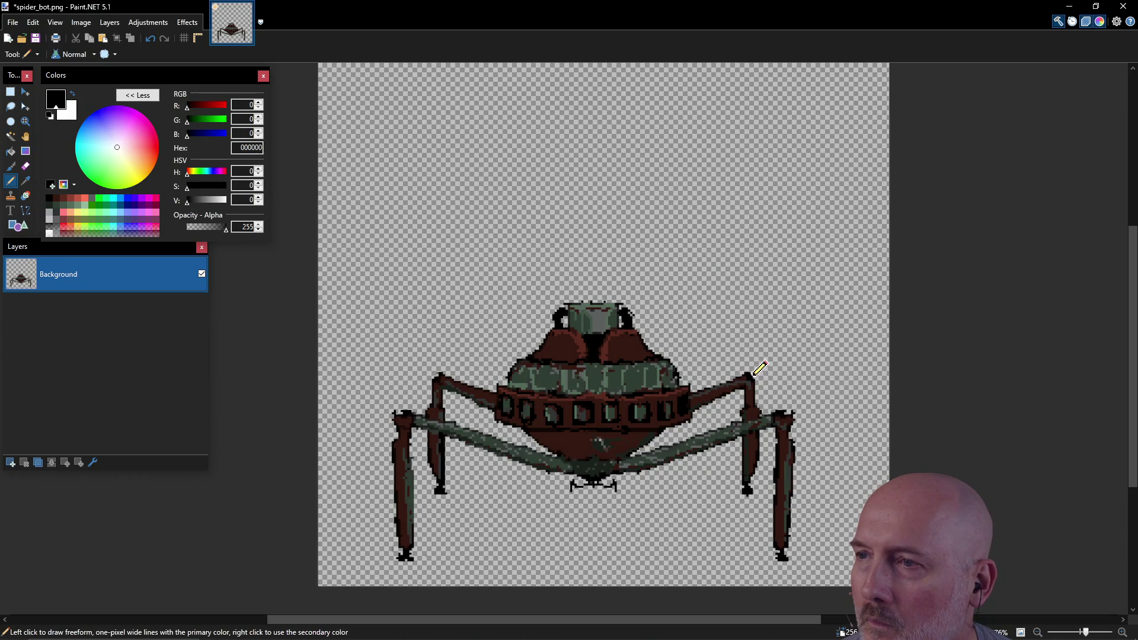
drag(791, 414, 774, 411)
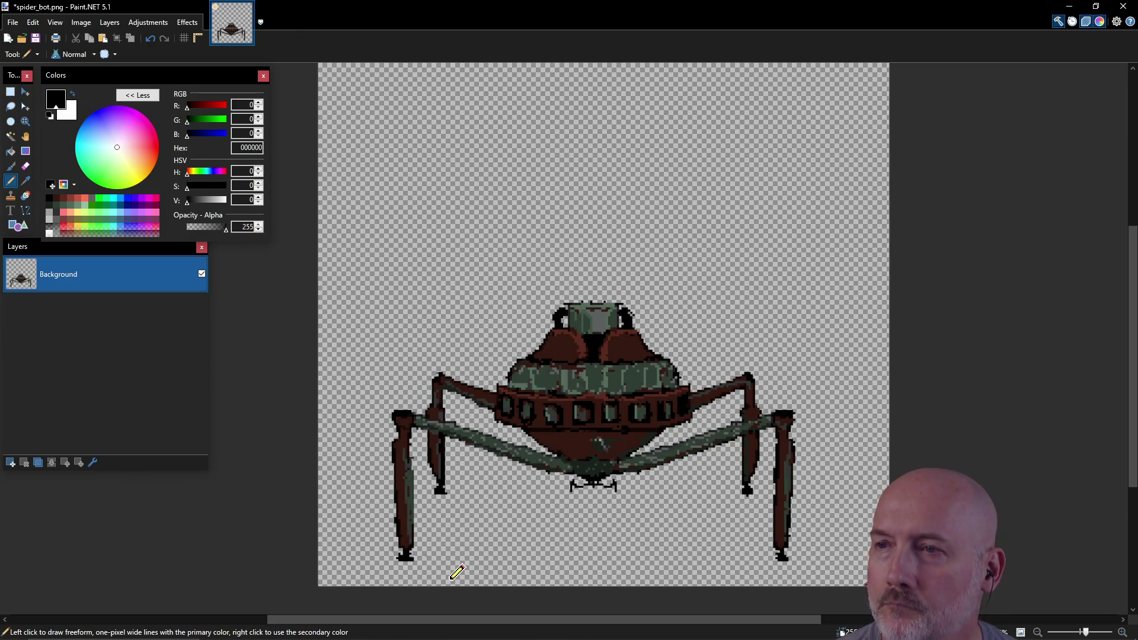
key(ctrl+s)
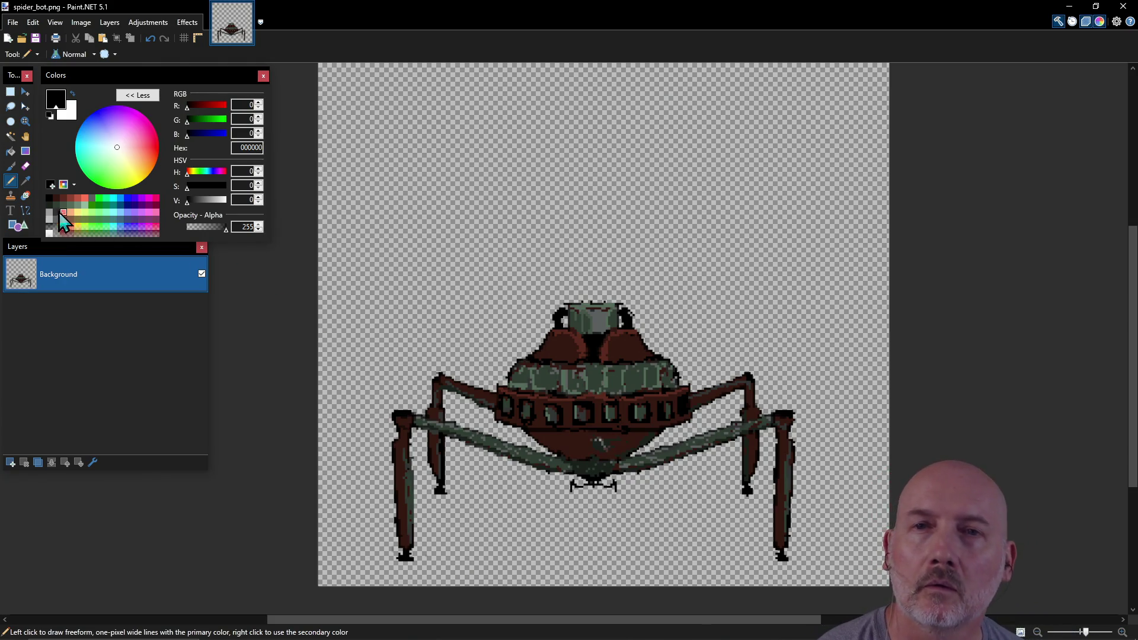
click(49, 204)
Draw a dark touch-up stroke, erase stray pixels near the head, and save the image.
drag(634, 433, 628, 444)
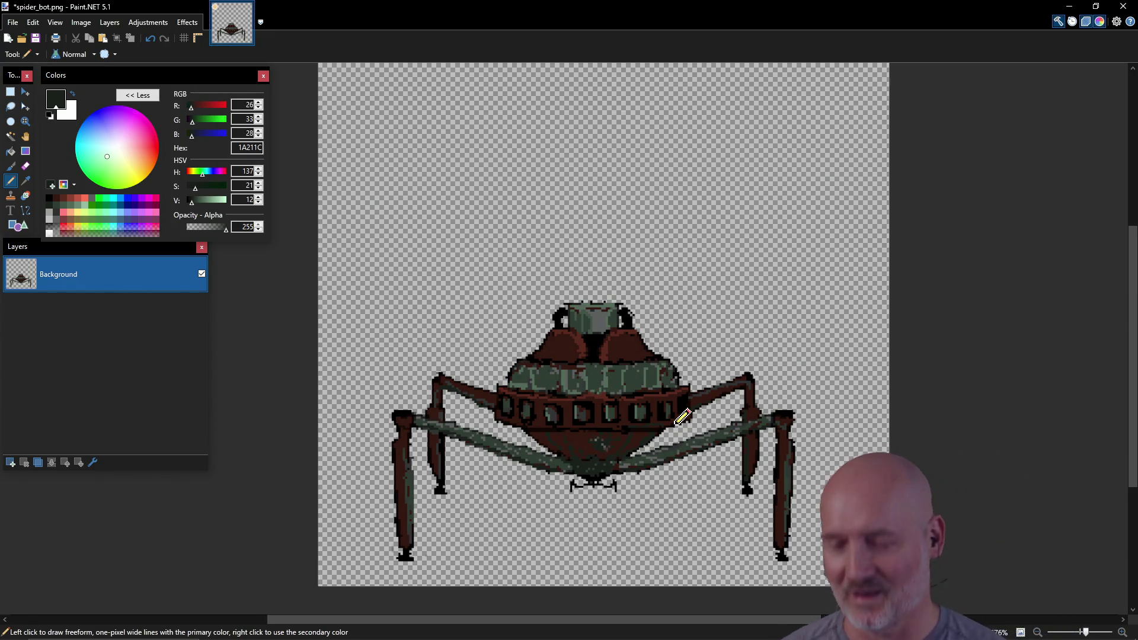
key(ctrl+s)
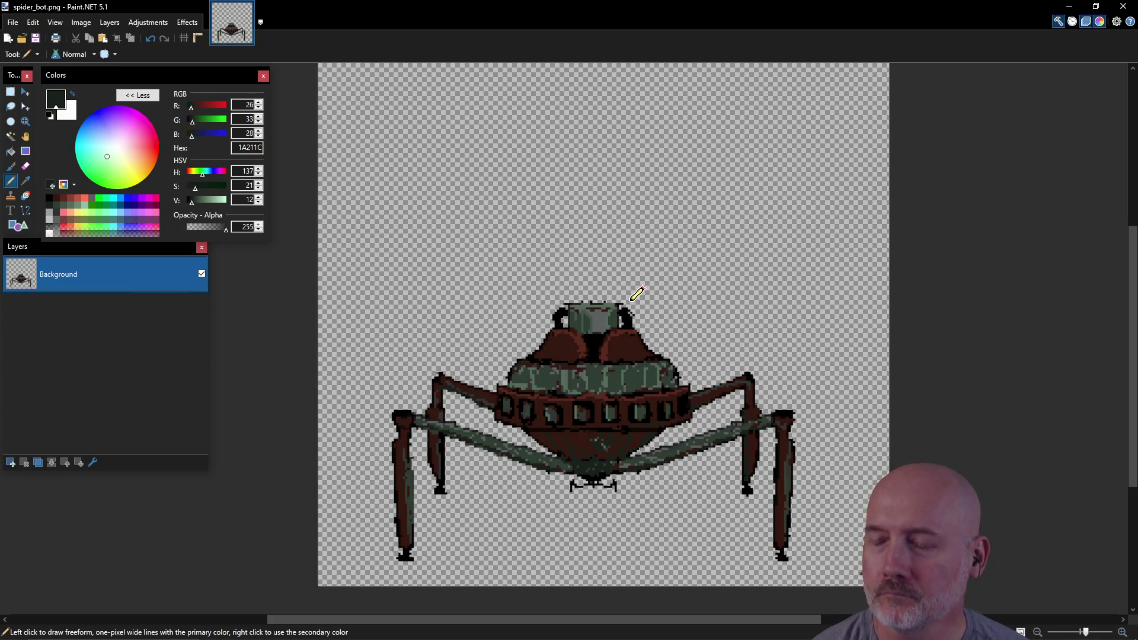
key(e)
drag(634, 285, 627, 291)
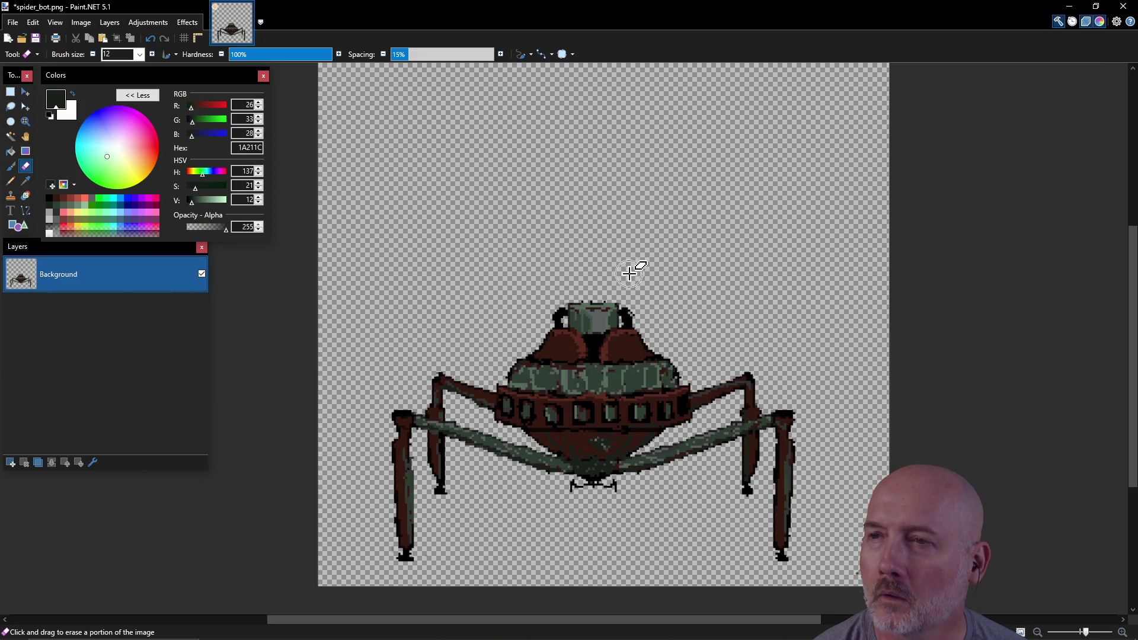
key(p)
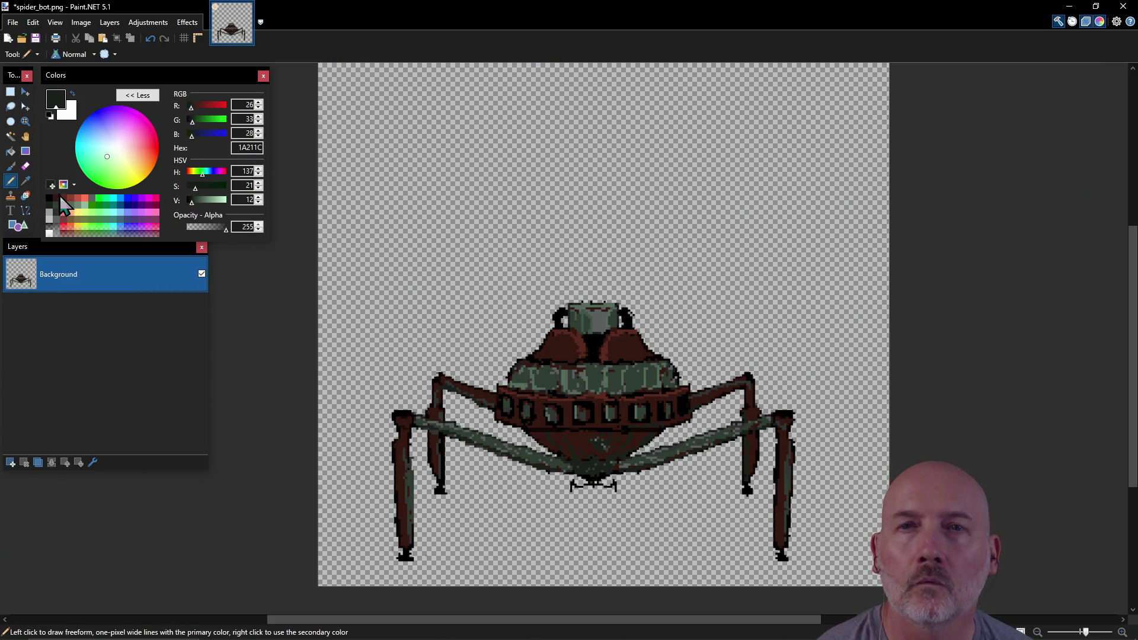
click(62, 205)
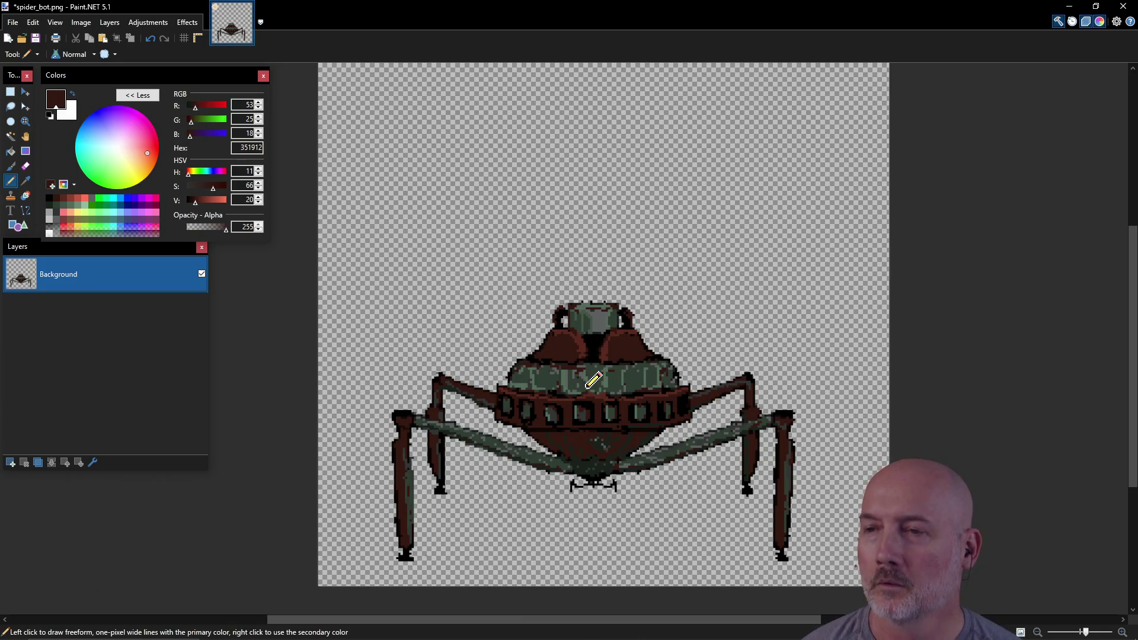
key(ctrl+s)
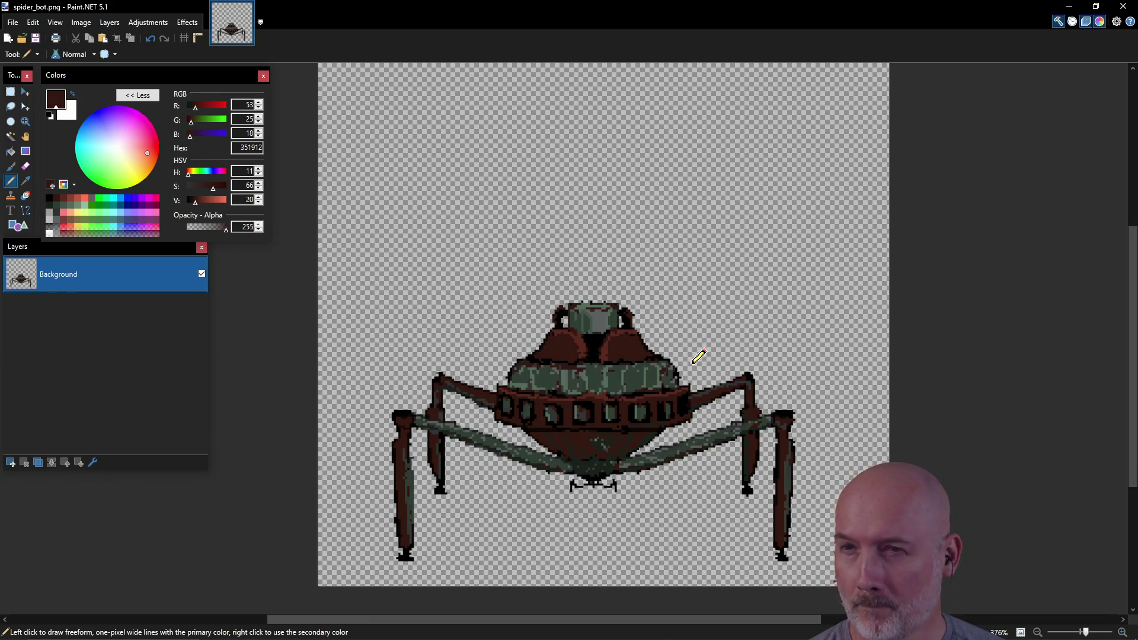
Set the drawing colour to black 000000 and select the entire 256×256 canvas.
click(49, 199)
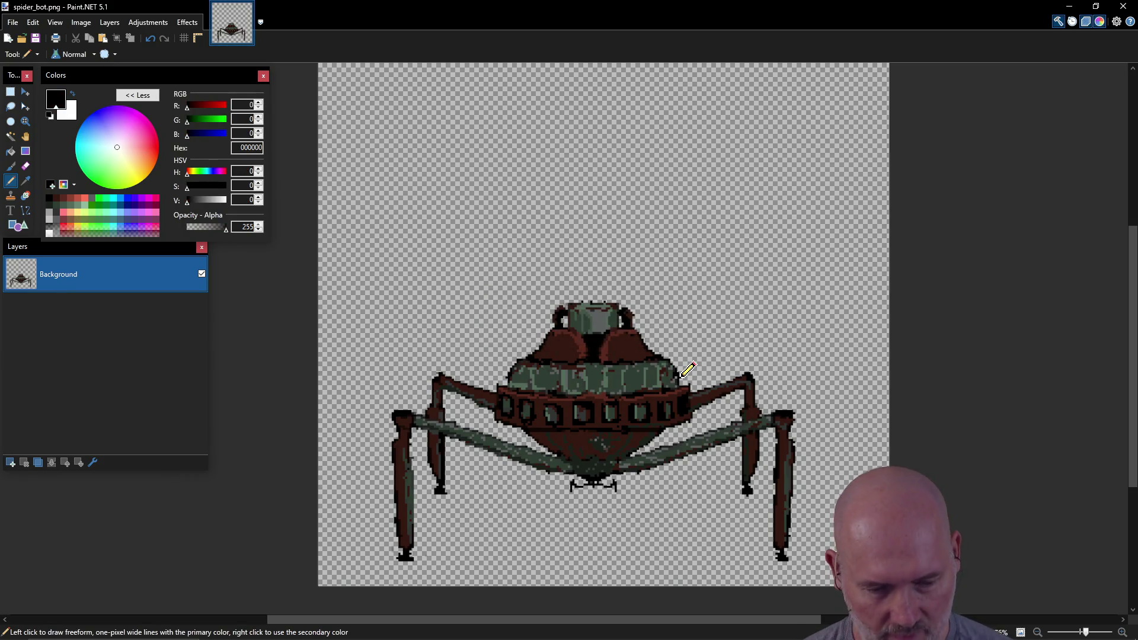
key(alt+Tab)
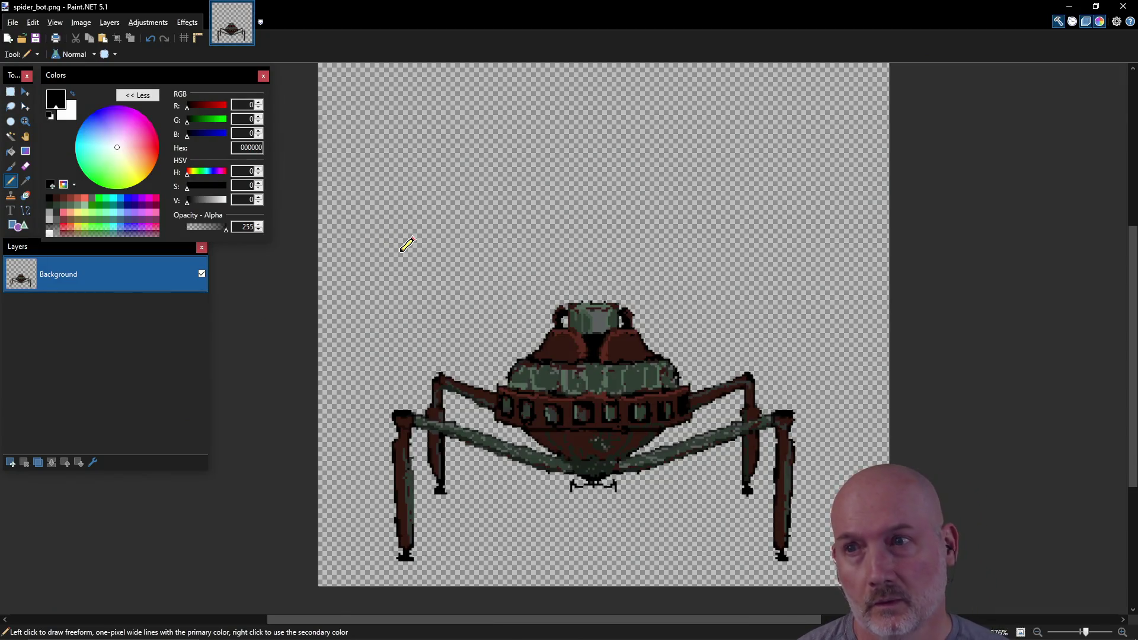
key(ctrl+a)
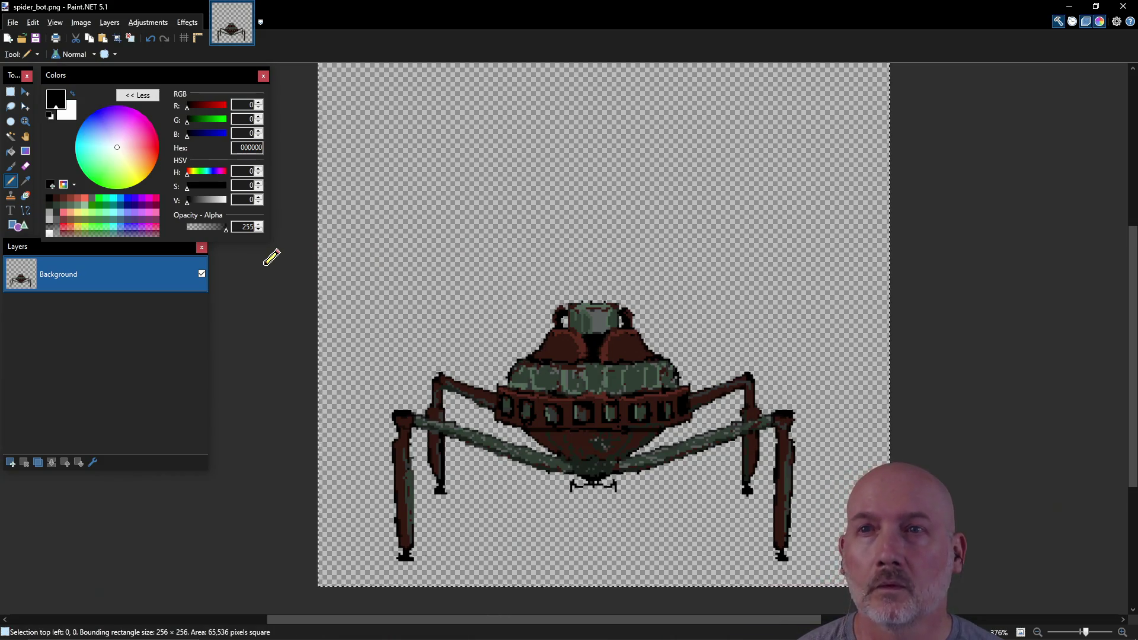
click(12, 23)
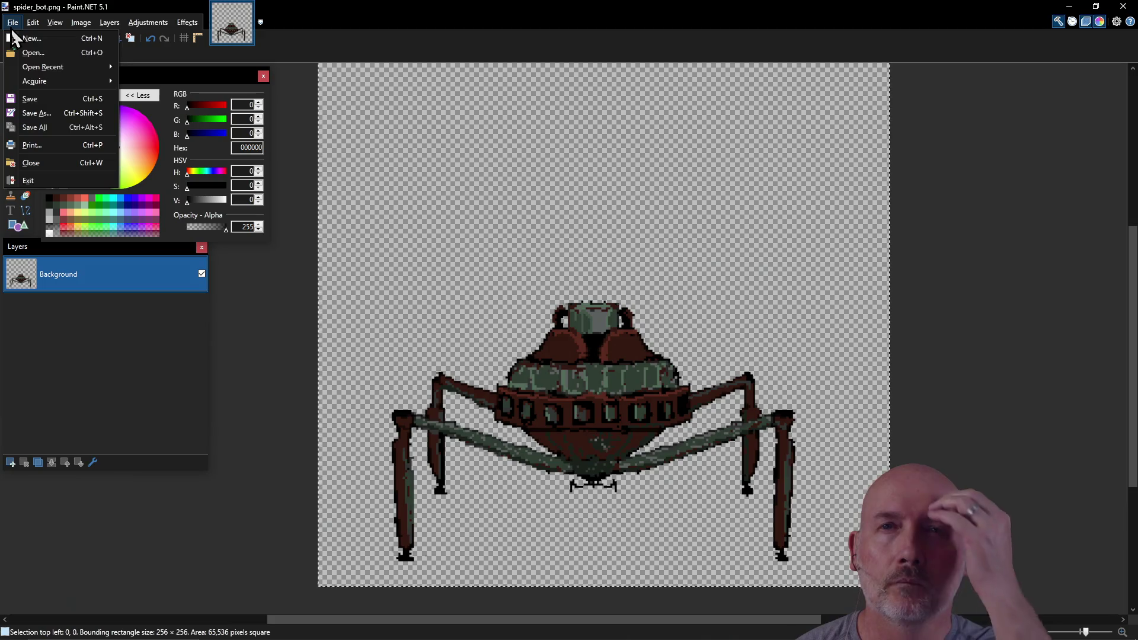
Open spider_bot.pdn and paste the updated sprite into its Background layer.
click(33, 52)
mouse_move(428, 167)
mouse_down()
mouse_move(447, 313)
mouse_move(435, 406)
mouse_move(415, 369)
mouse_up()
double_click(345, 231)
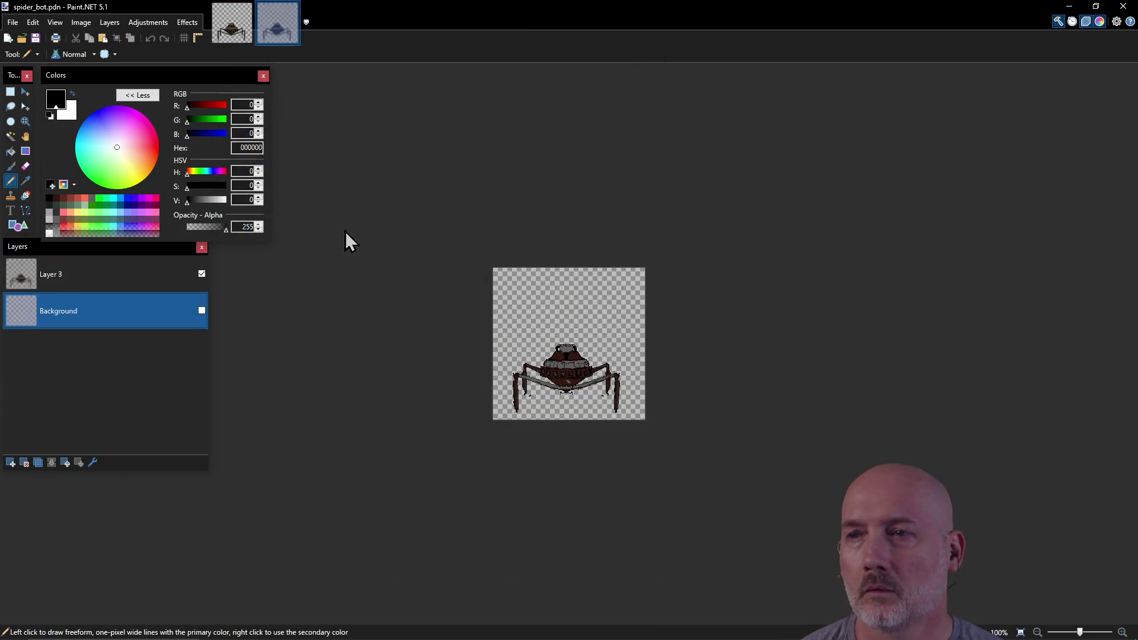
scroll(623, 406, up, 4)
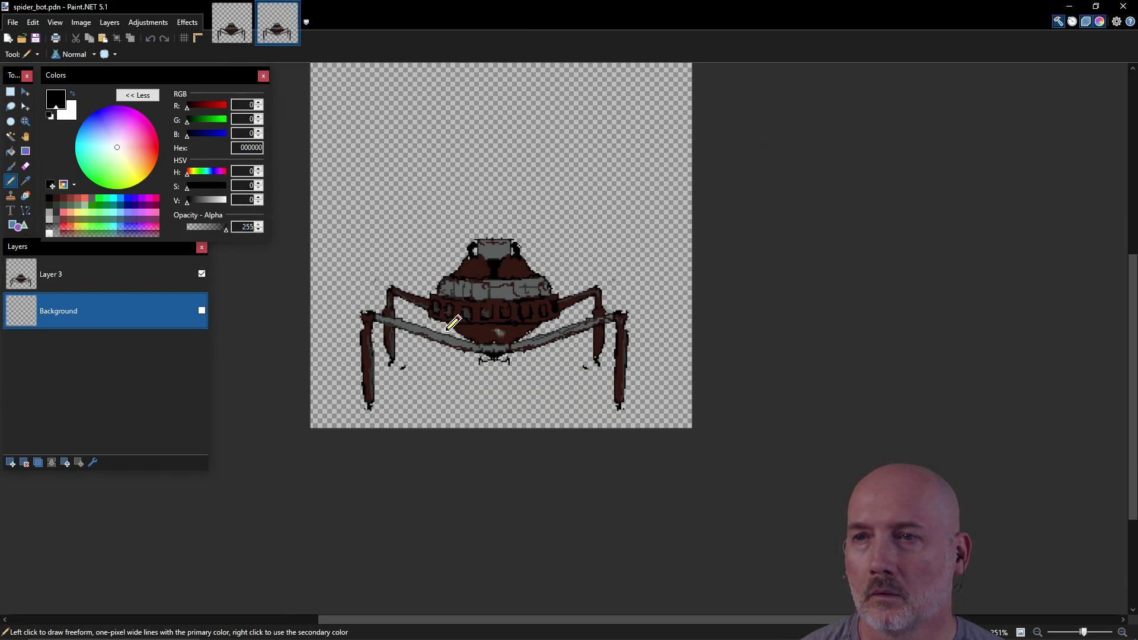
key(ctrl+v)
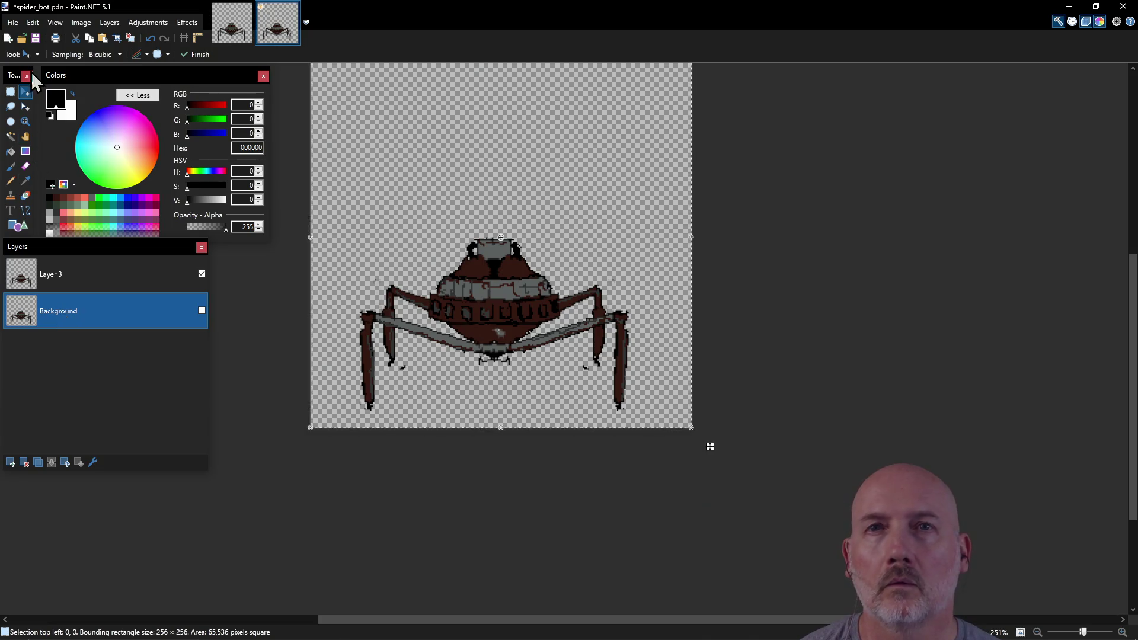
Delete the Background layer so only Layer 3 holds the sprite.
click(109, 22)
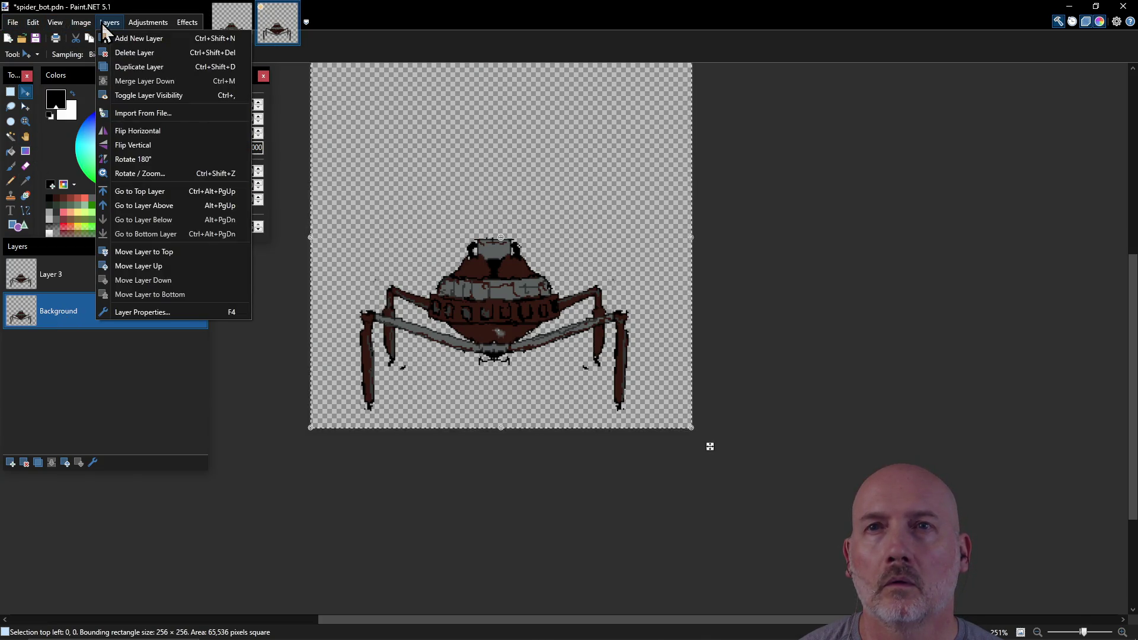
click(115, 53)
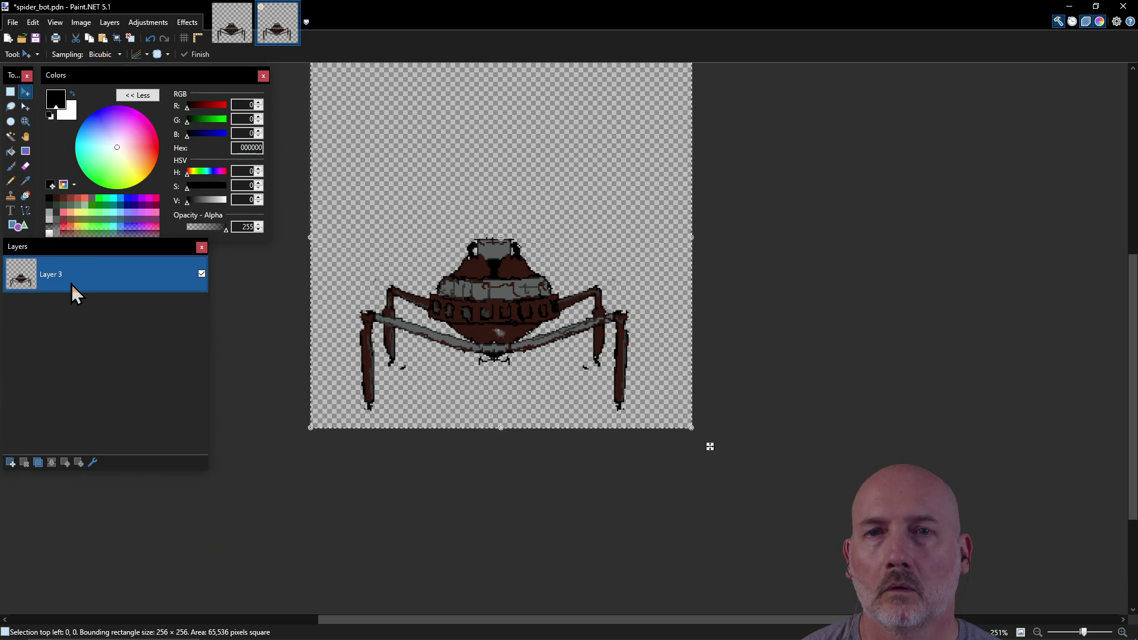
scroll(454, 246, up, 1)
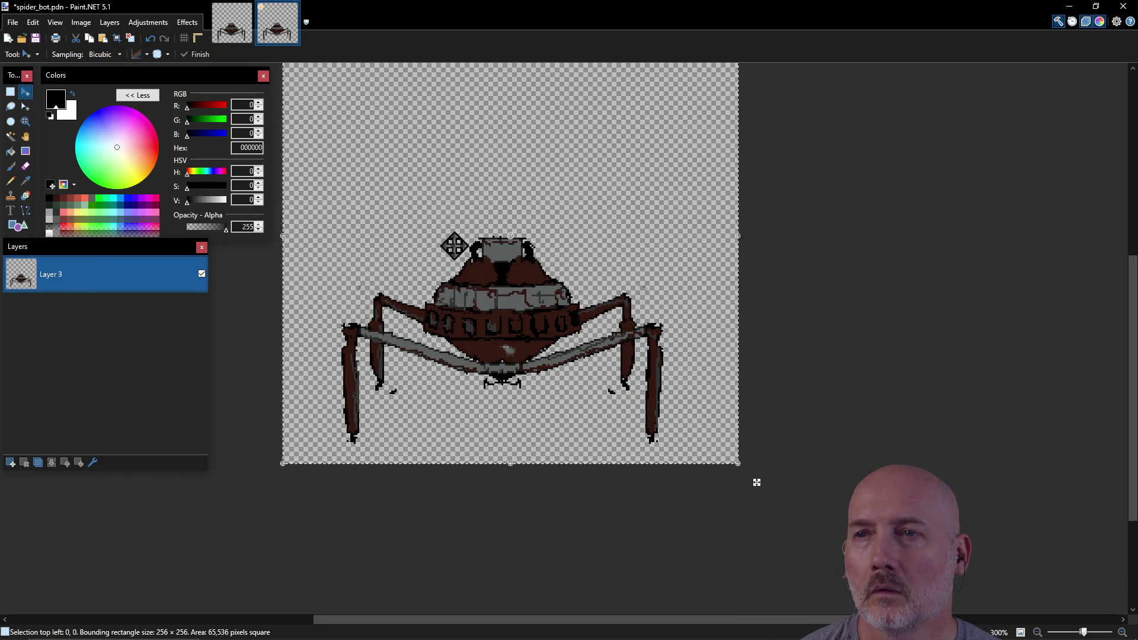
Try Auto-Level and a delete on the whole canvas, undo both, and save spider_bot.pdn.
key(ctrl+d)
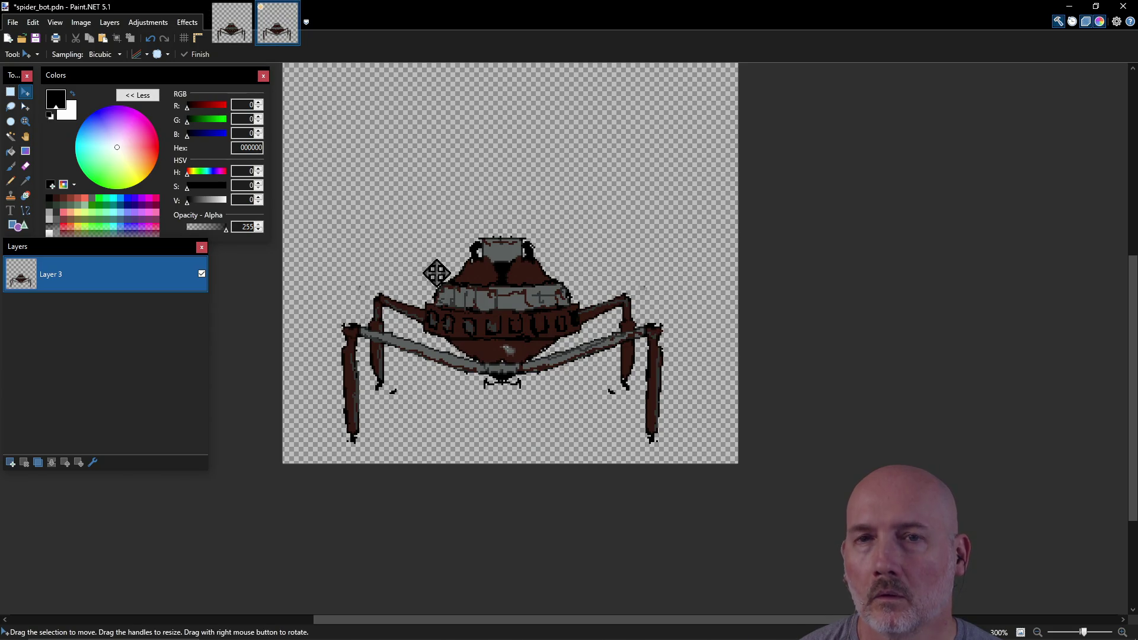
key(ctrl+a)
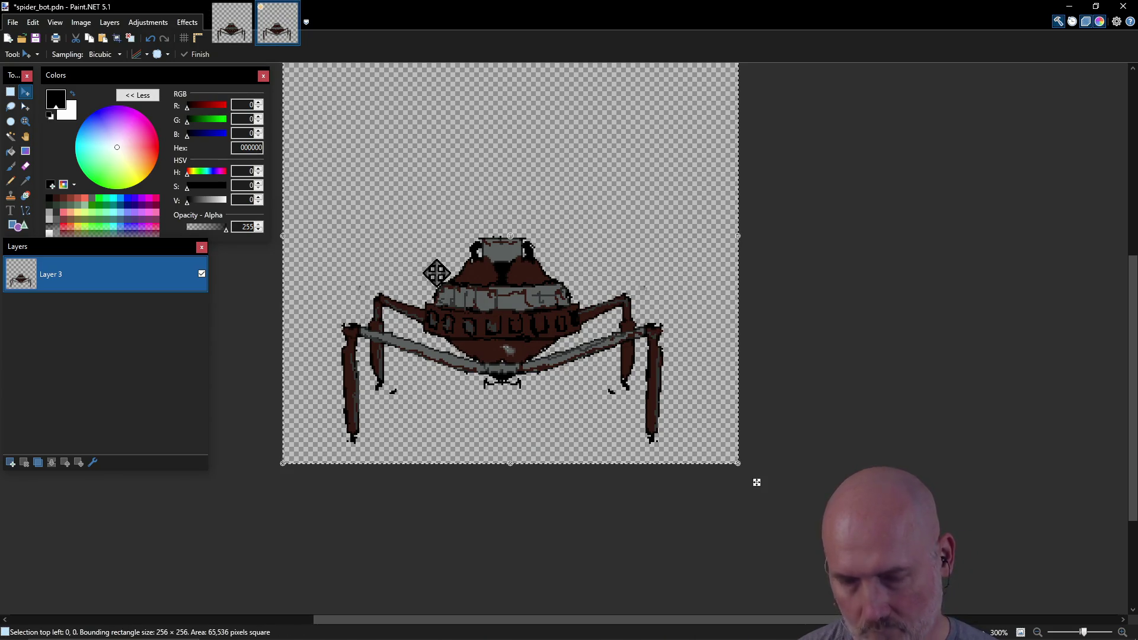
key(ctrl+shift+l)
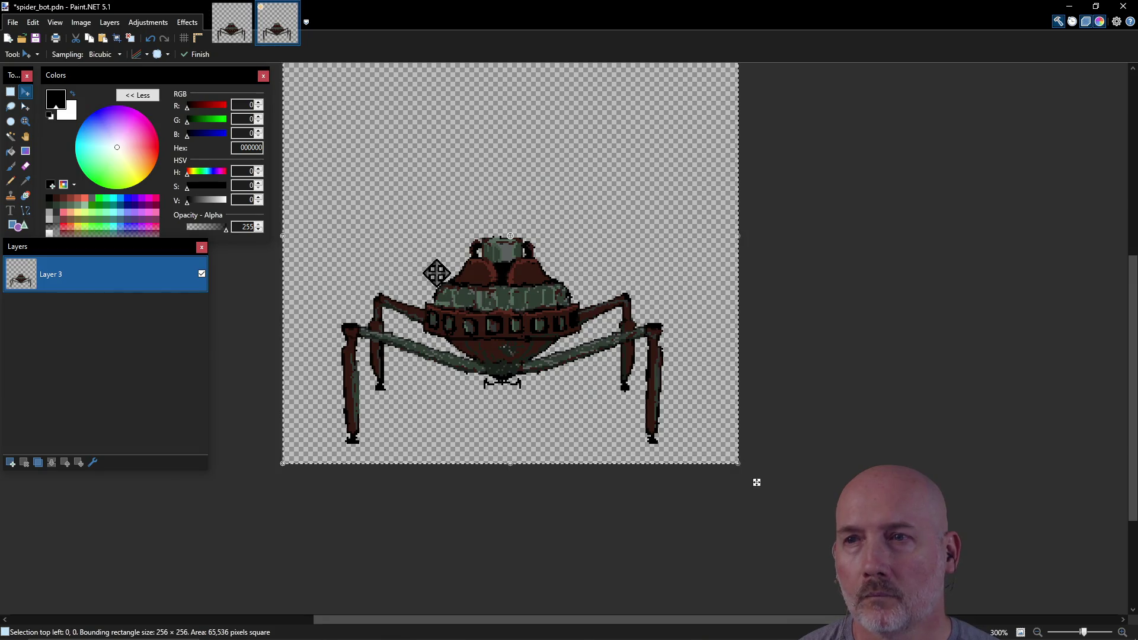
key(ctrl+z)
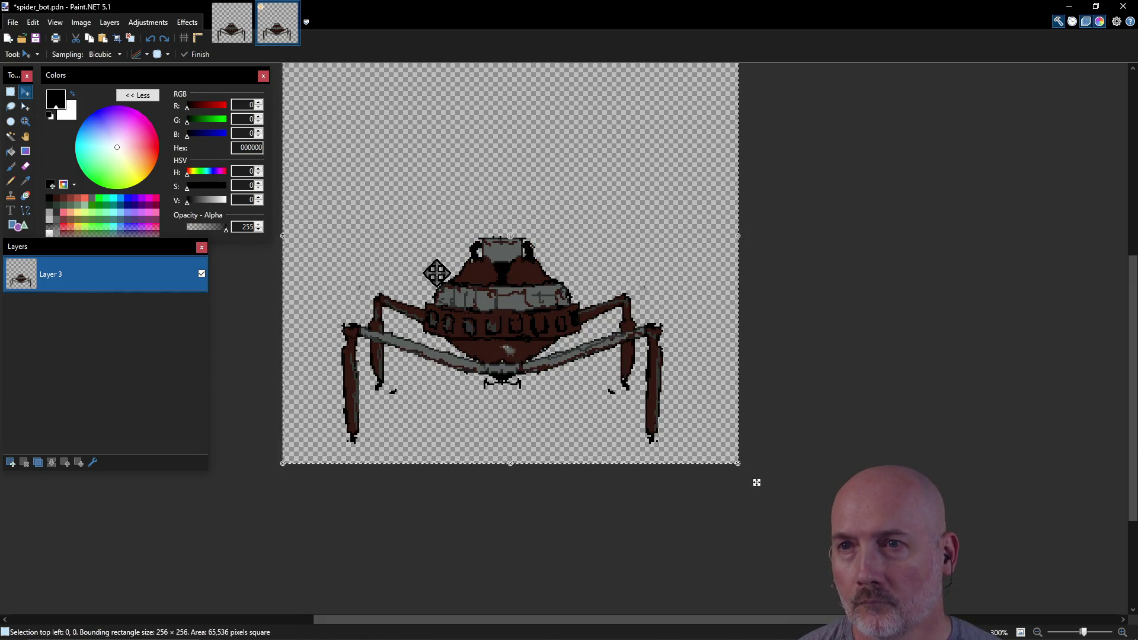
key(Delete)
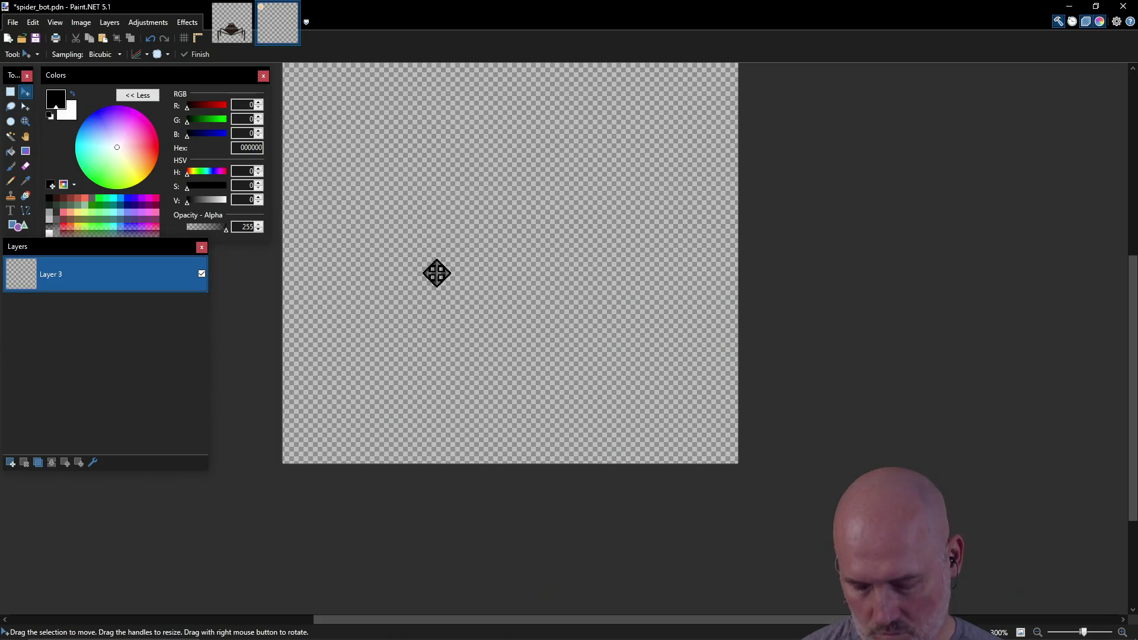
key(ctrl+z)
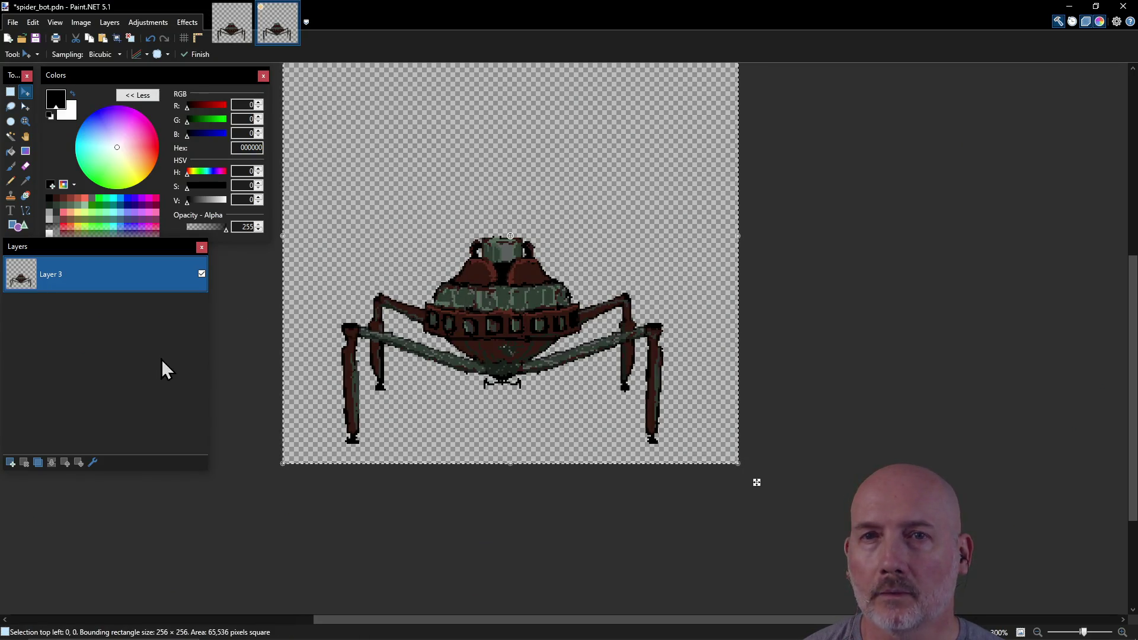
scroll(437, 294, up, 2)
scroll(436, 287, down, 1)
scroll(439, 290, up, 1)
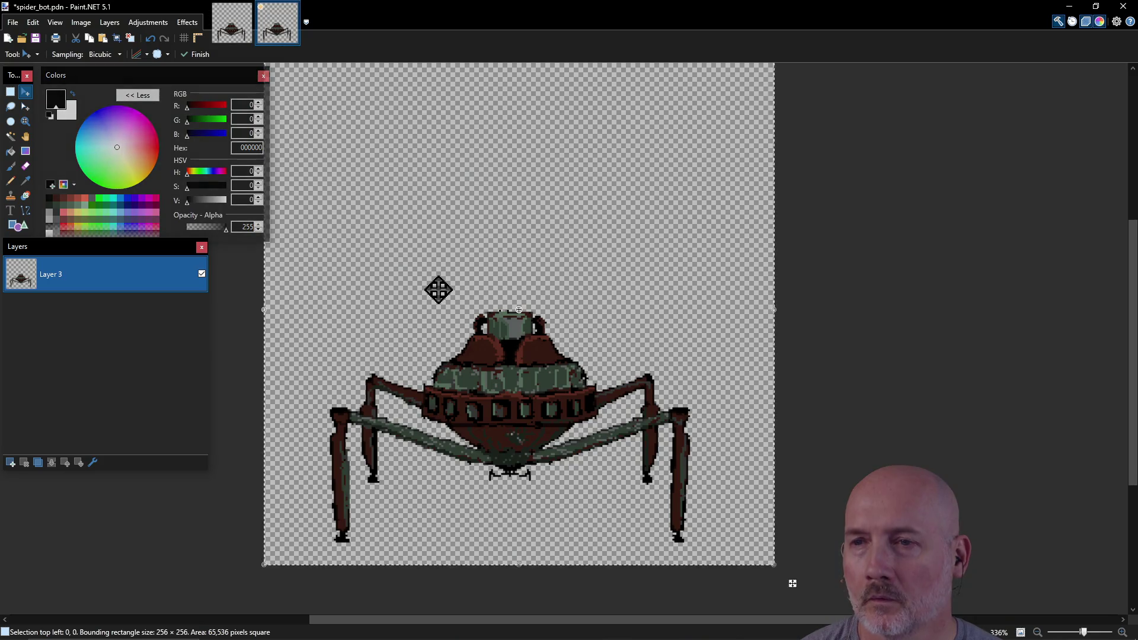
key(ctrl+s)
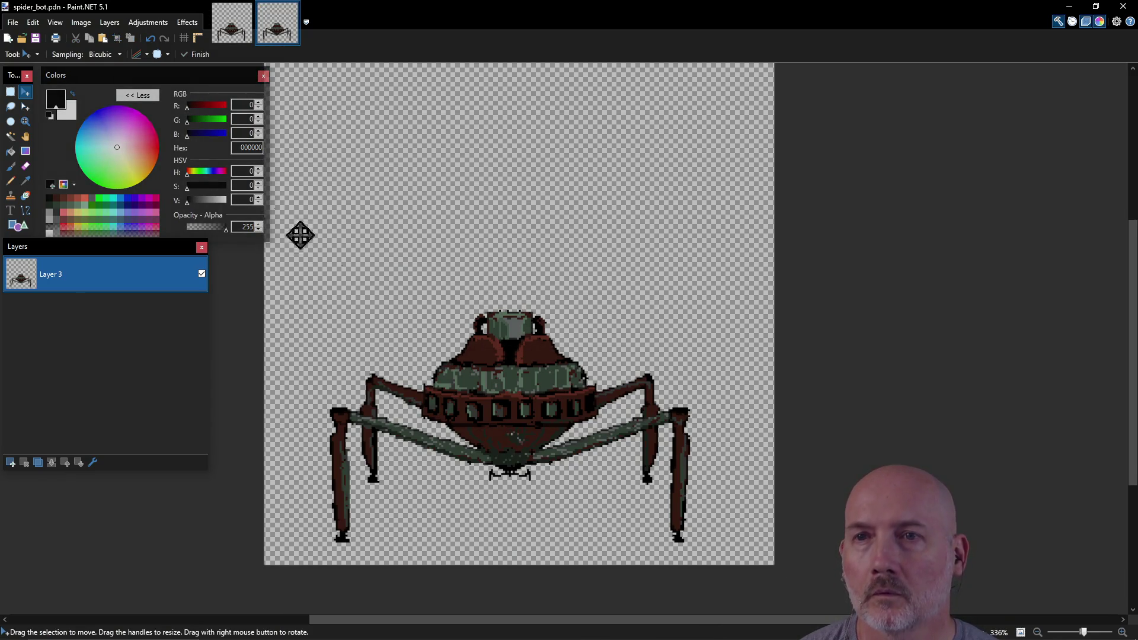
click(13, 22)
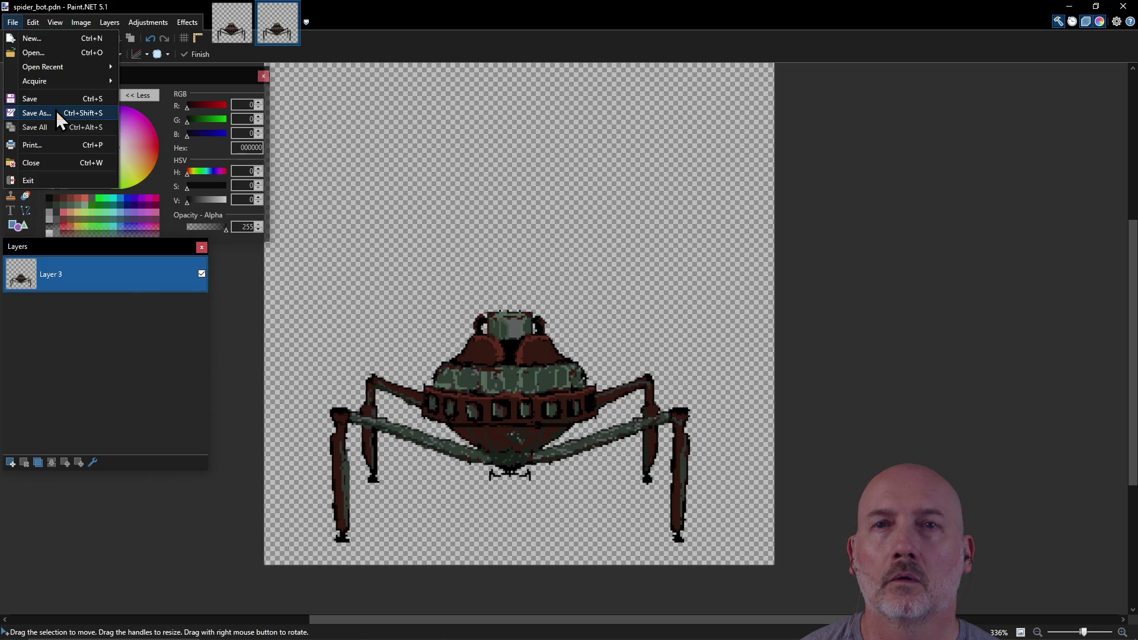
Save the sprite as PNG, overwriting spider_bot.png and accepting the PNG save settings.
click(60, 116)
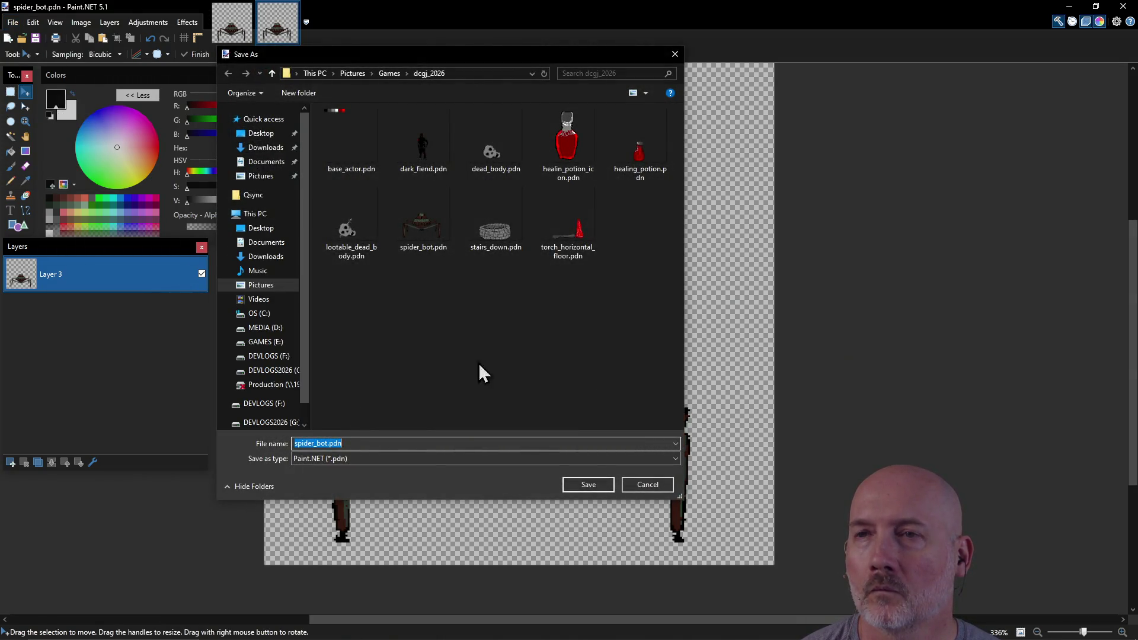
click(423, 461)
click(423, 477)
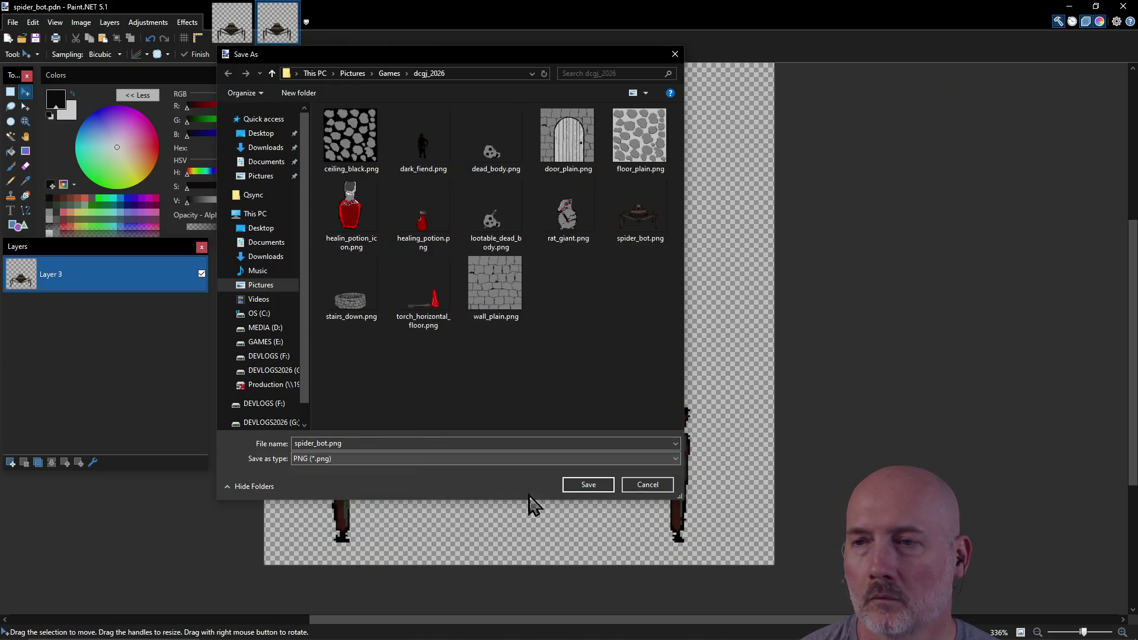
click(588, 486)
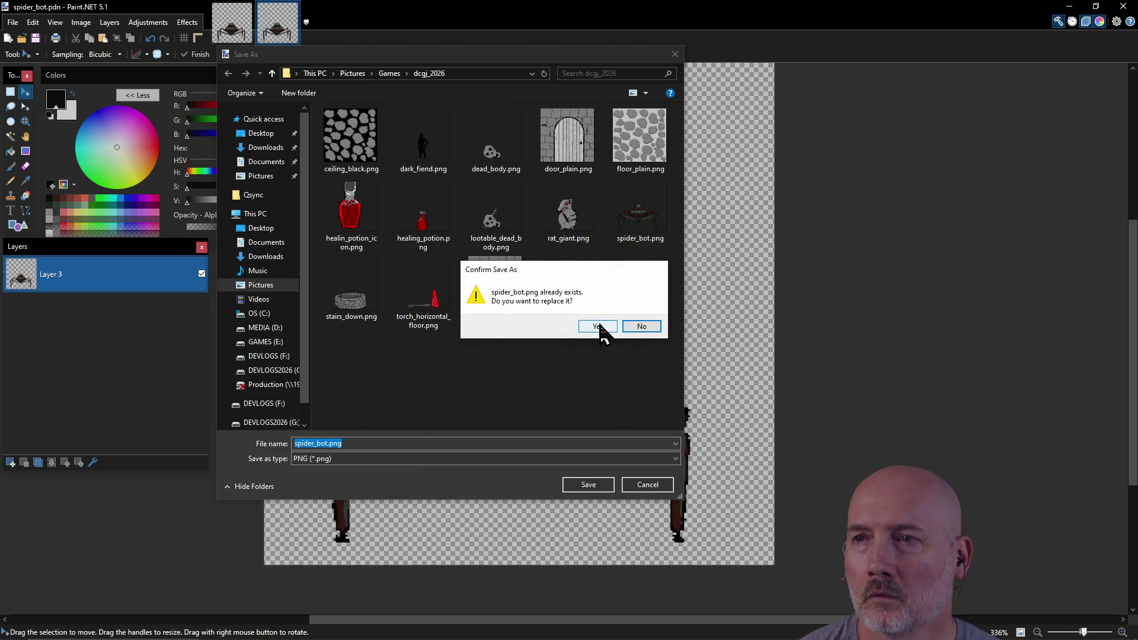
click(598, 326)
click(539, 450)
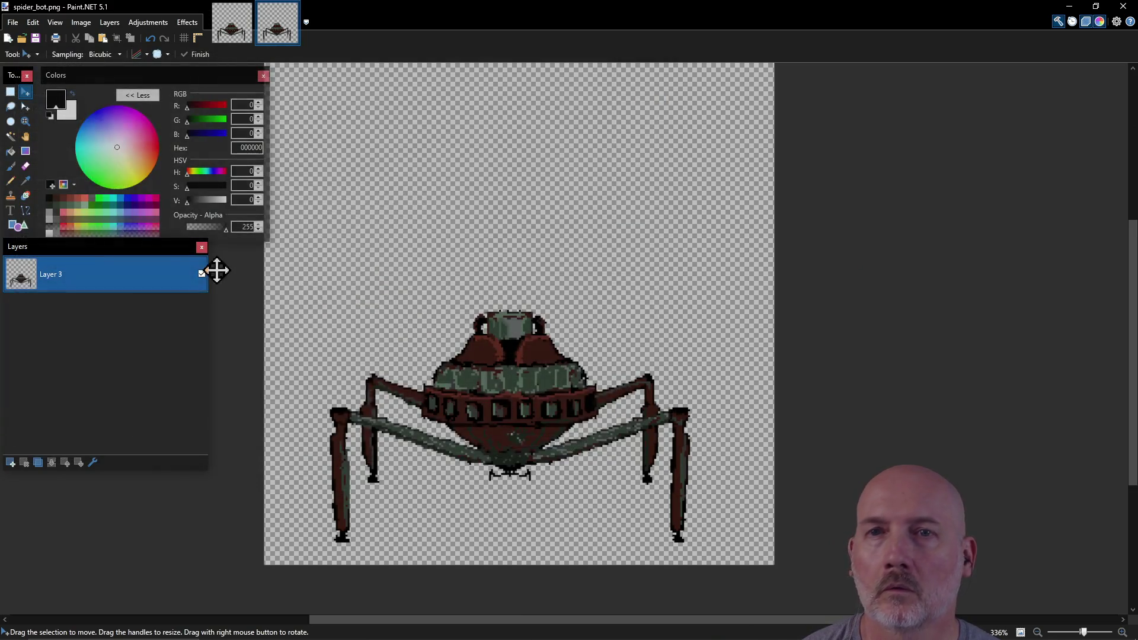
Reopen spider_bot.pdn from the Open Recent list.
click(13, 22)
mouse_move(46, 64)
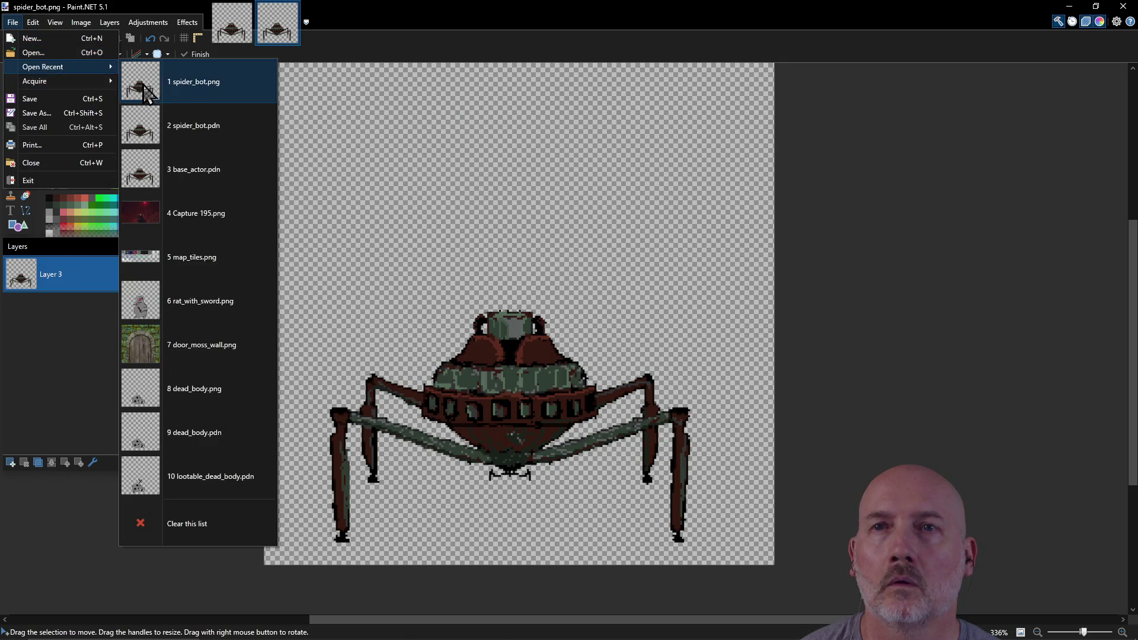
click(204, 131)
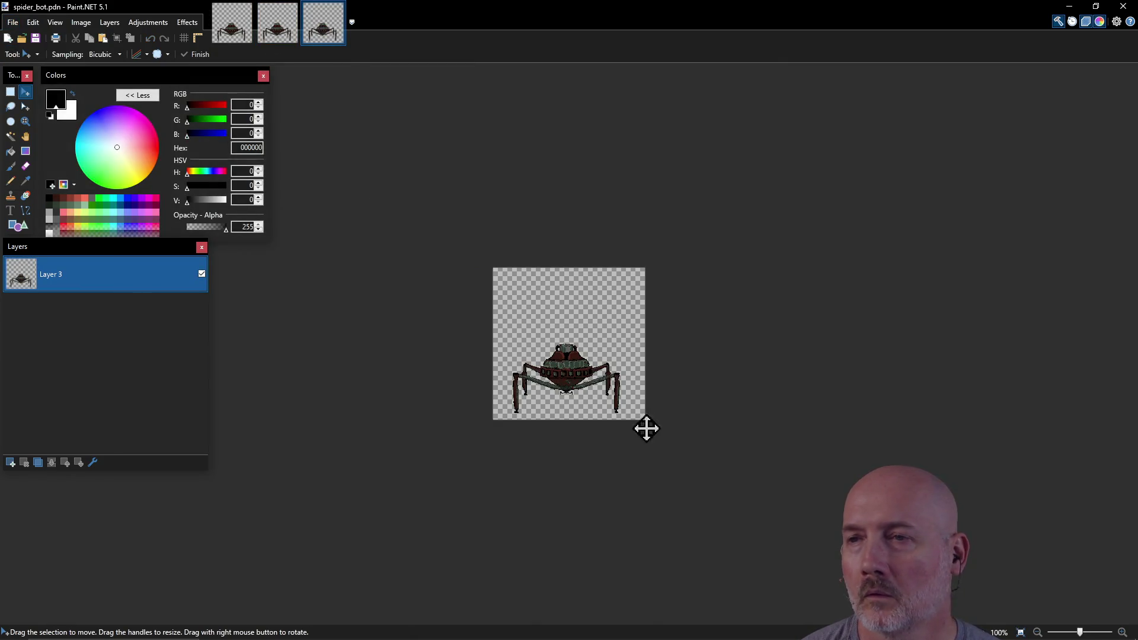
scroll(567, 386, up, 3)
scroll(568, 387, up, 2)
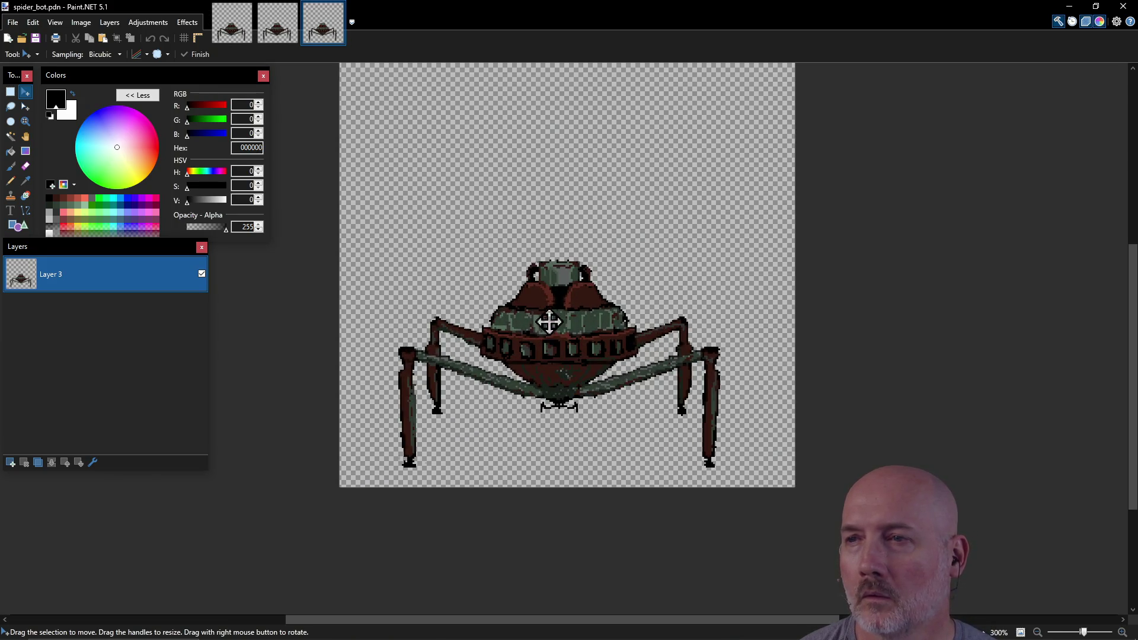
Switch to PowerShell and cancel the leftover search command with Ctrl+C.
key(alt+Tab)
key(Tab)
key(Tab)
key(Tab)
key(Tab)
key(Tab)
key(Tab)
key(Tab)
key(ctrl+c)
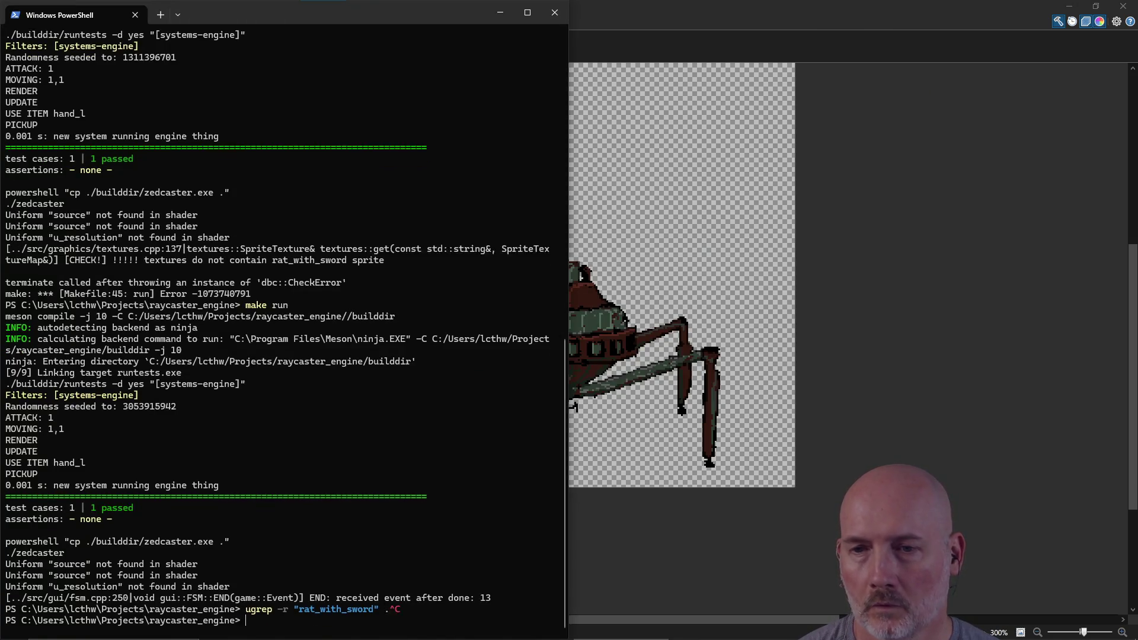
Launch .\zedcaster.exe, turn and walk up to the spider bot, then close the game.
key(Tab)
key(Return)
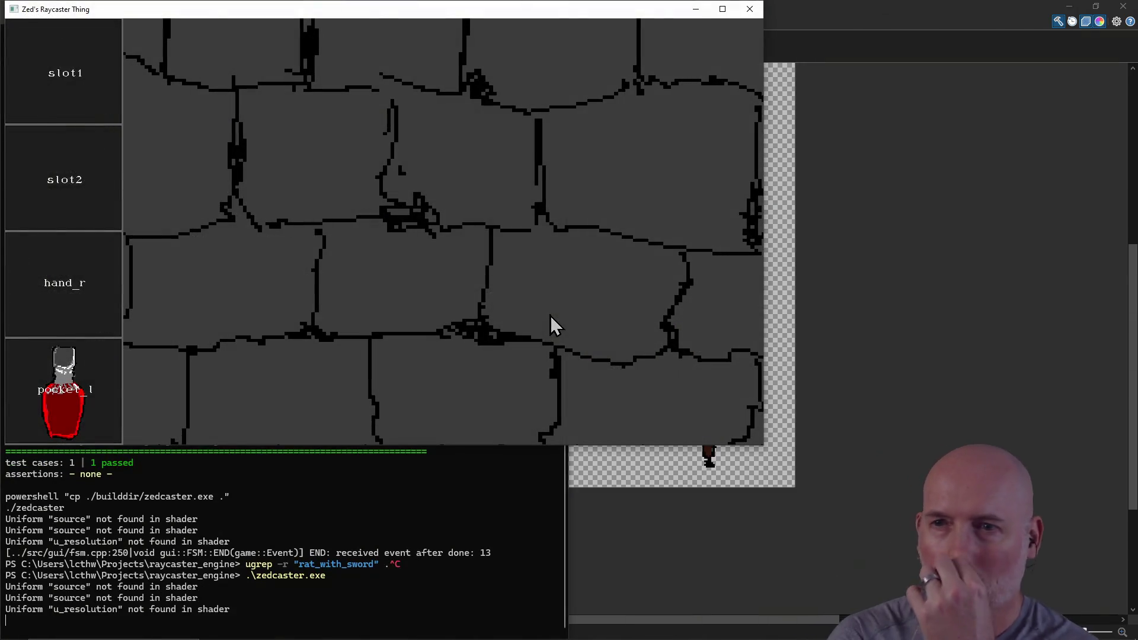
key(d)
key(d)
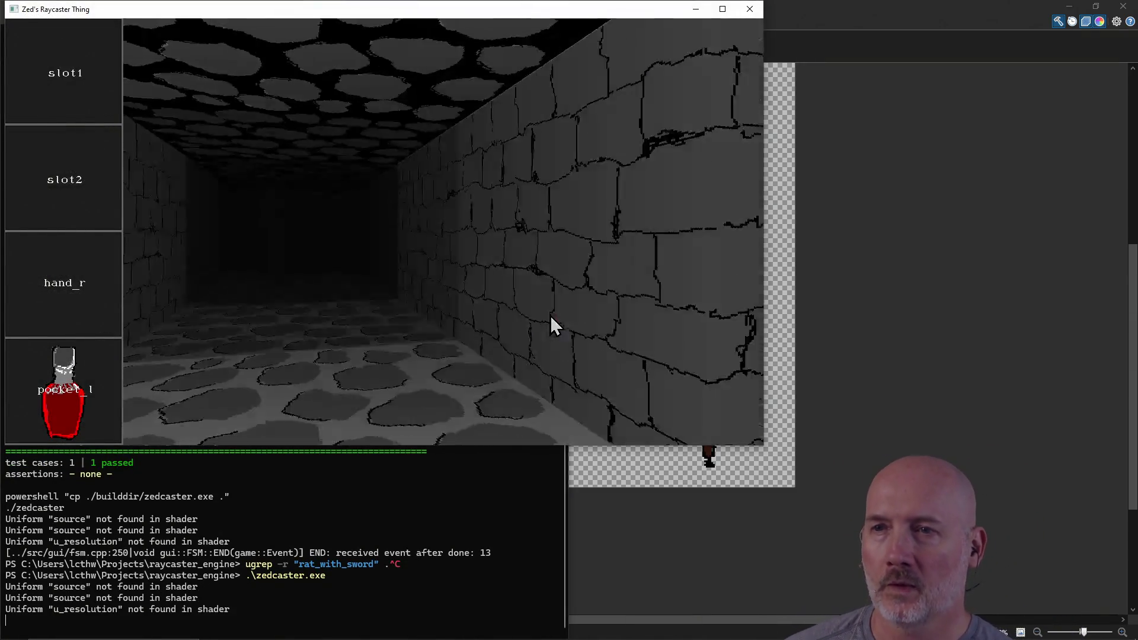
key(d)
key(d)
key(d)
key(w)
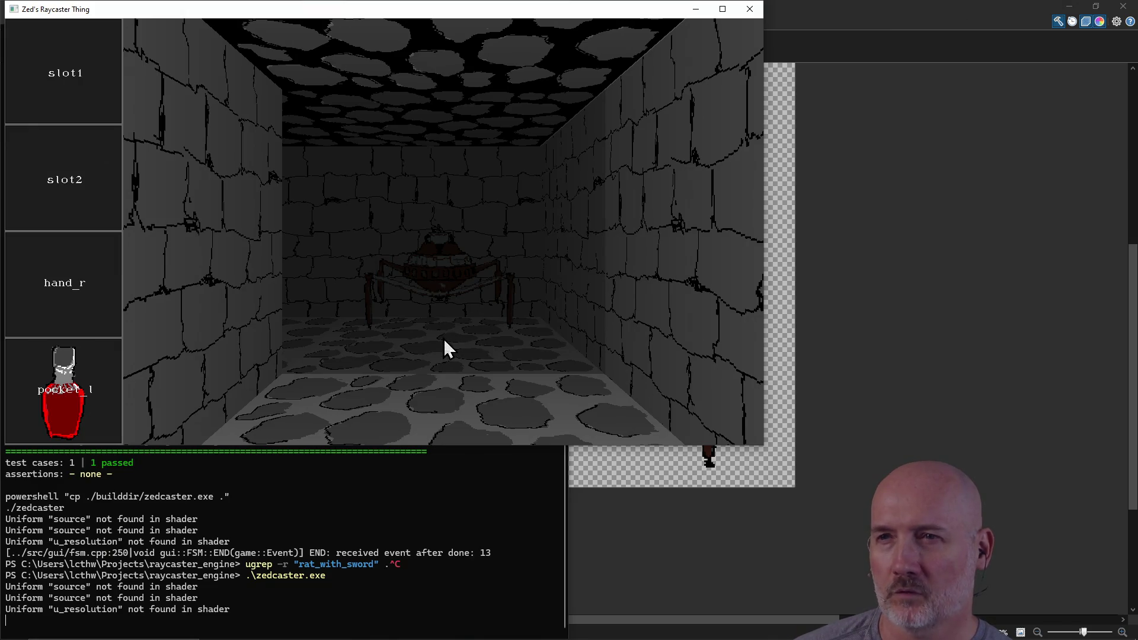
key(w)
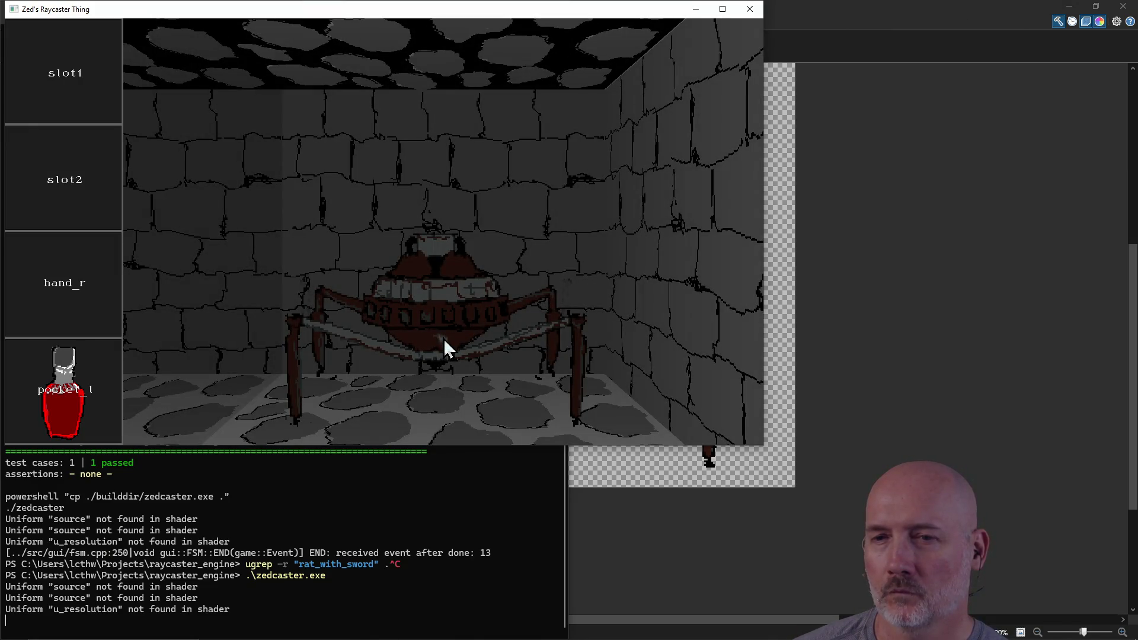
click(750, 8)
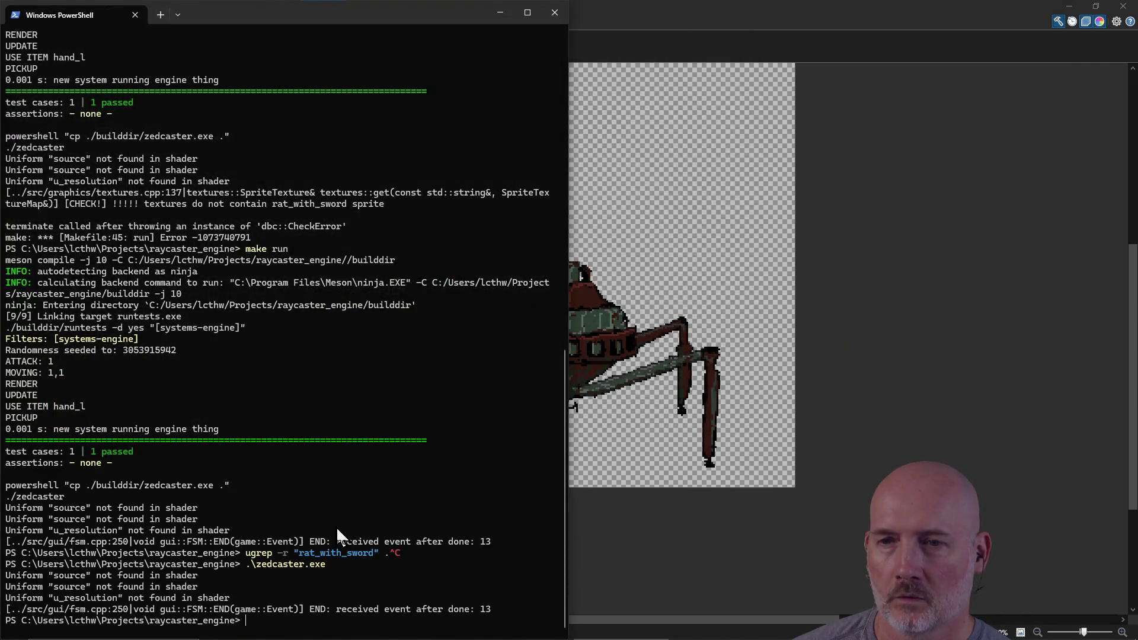
Copy spider_bot.png from the Pictures\Games\dcgj_2026 folder into .\assets\sprites\ and recall the launch command.
text(cp C:\Users\lcthw\Pictures\Games\dcgj_2026\spider_bot.png .\assets\sprites\)
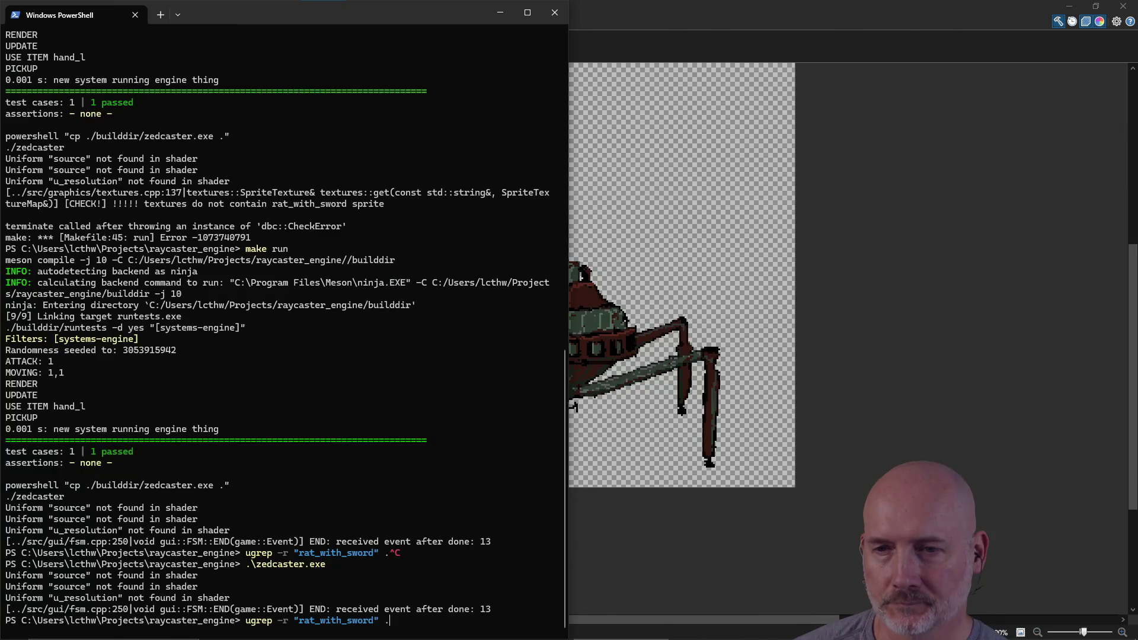
key(Return)
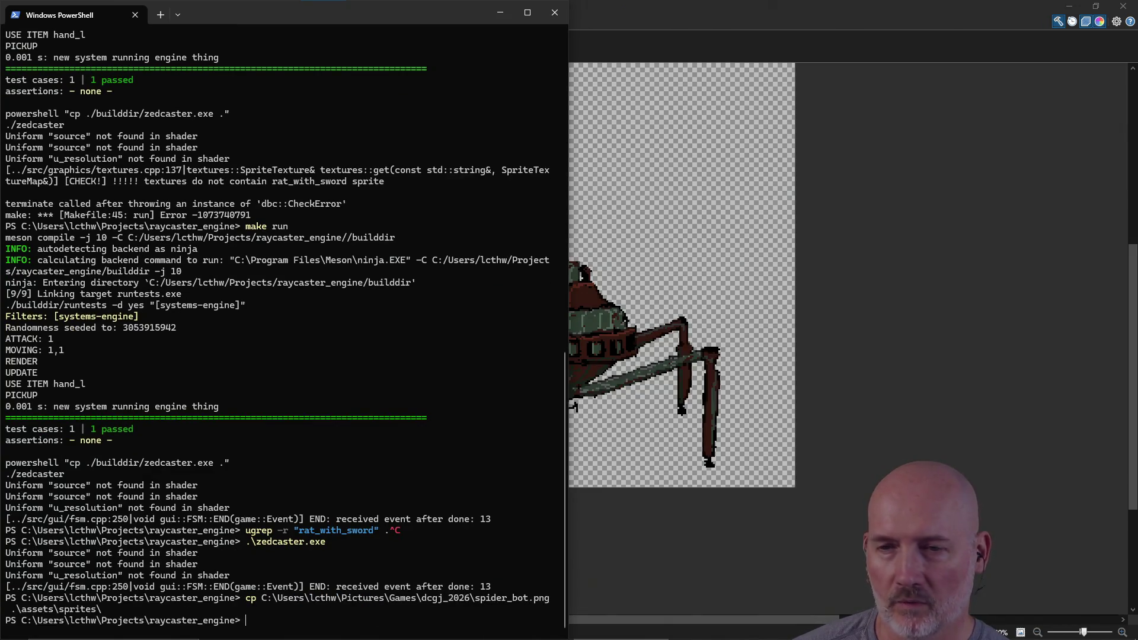
key(Up)
key(Up)
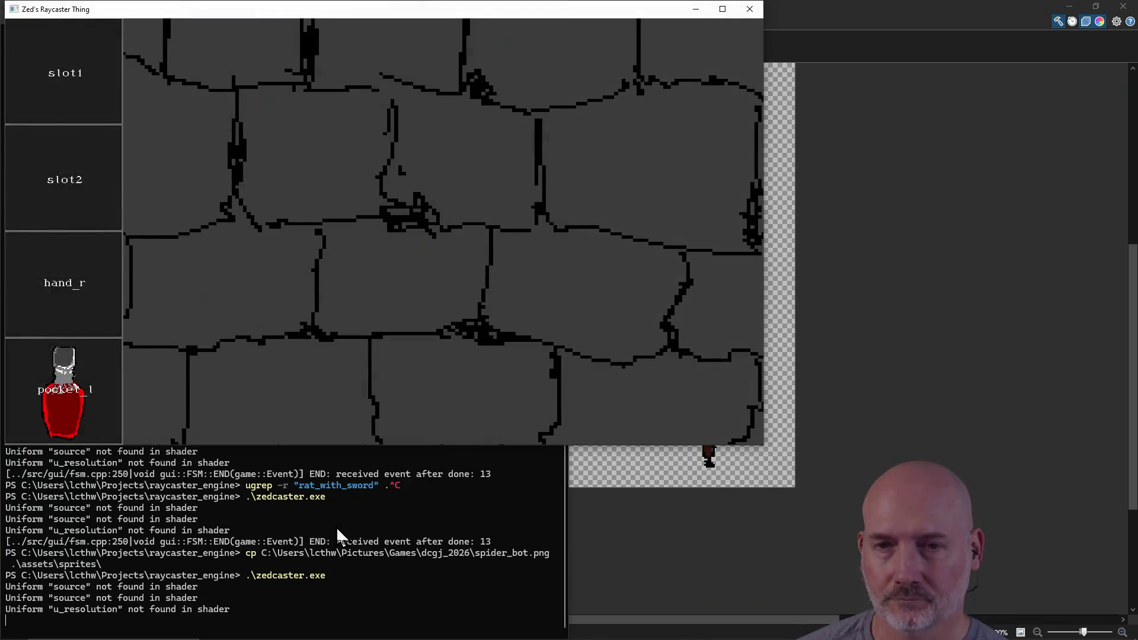
Turn to face the green-banded spider bot, view it maximized, then close the game.
key(Left)
key(Left)
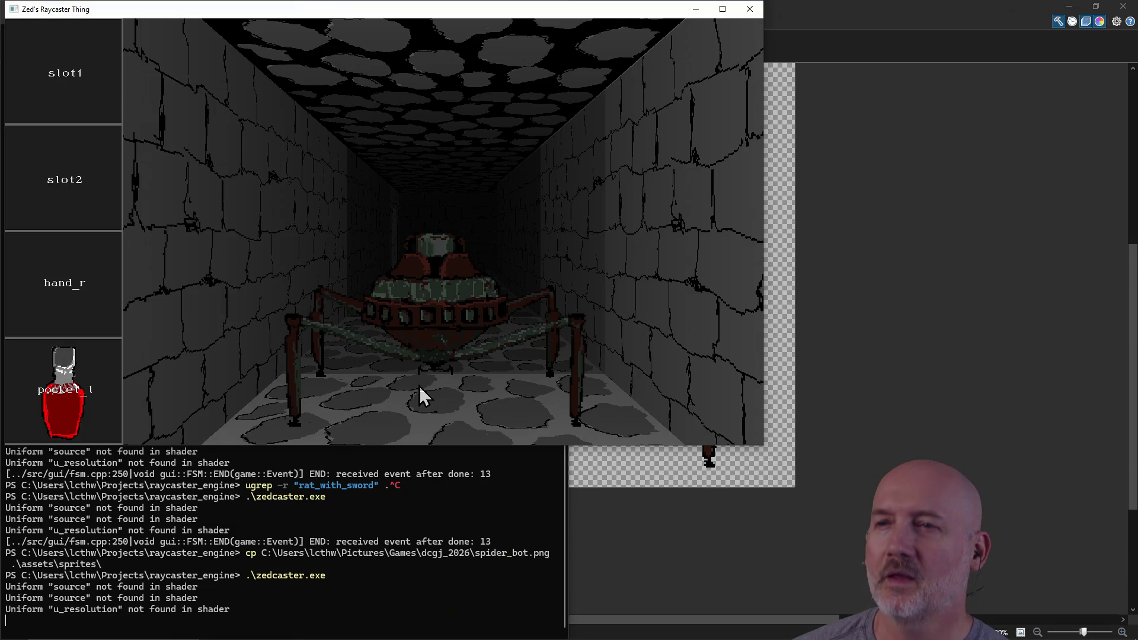
click(727, 14)
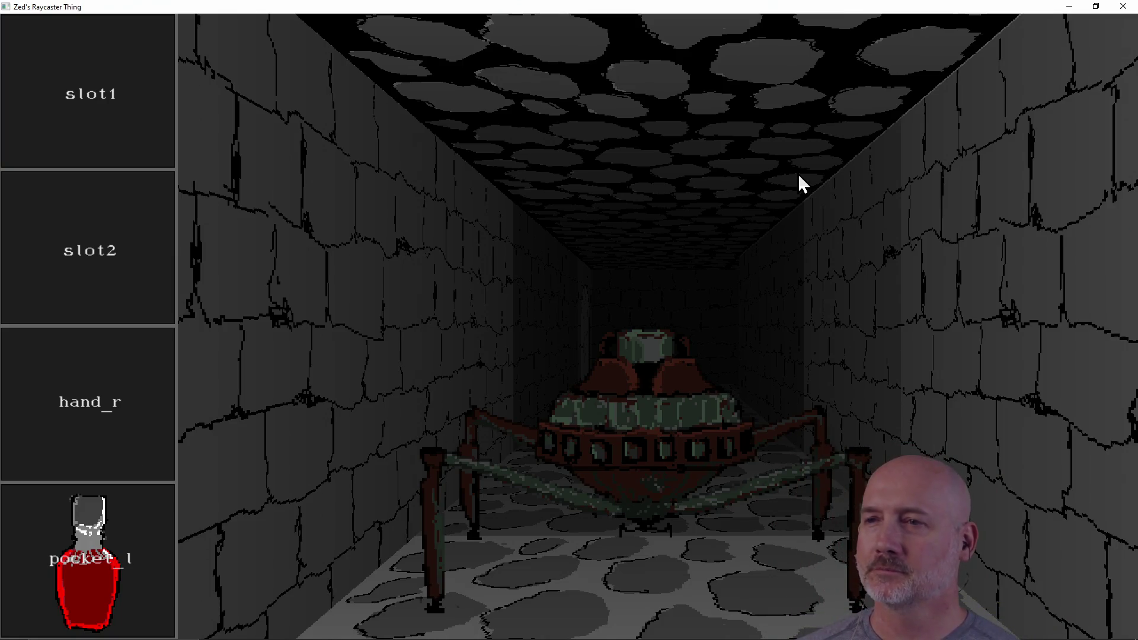
click(1123, 7)
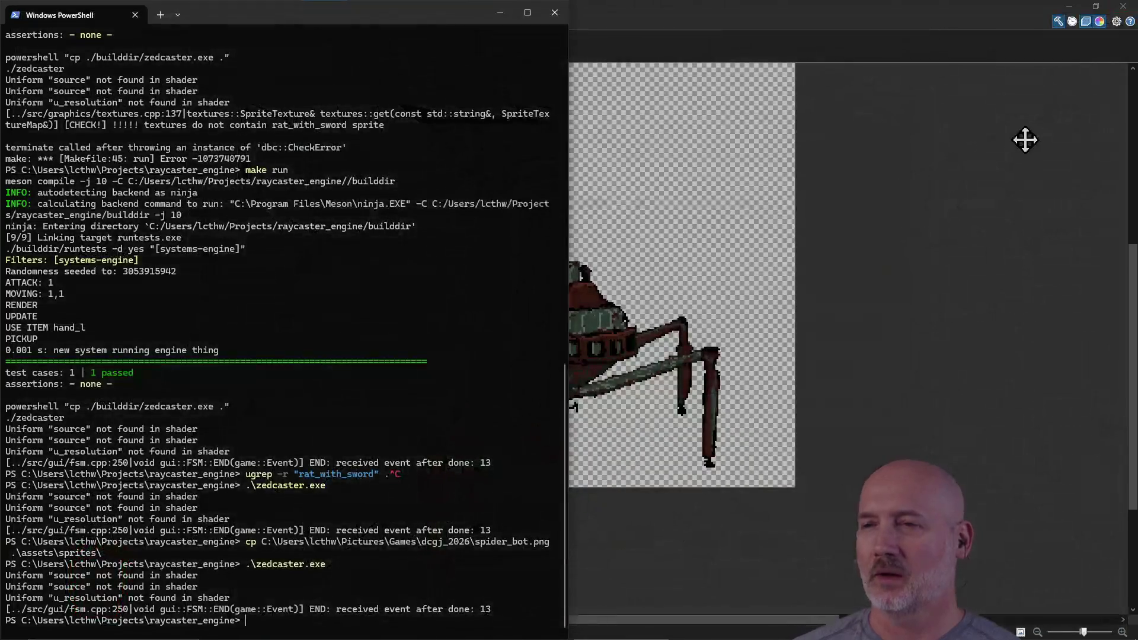
Return to spider_bot and try rotating the spider layer about 31 degrees, then undo it.
click(721, 255)
scroll(498, 282, up, 1)
scroll(497, 284, down, 2)
drag(805, 457, 863, 332)
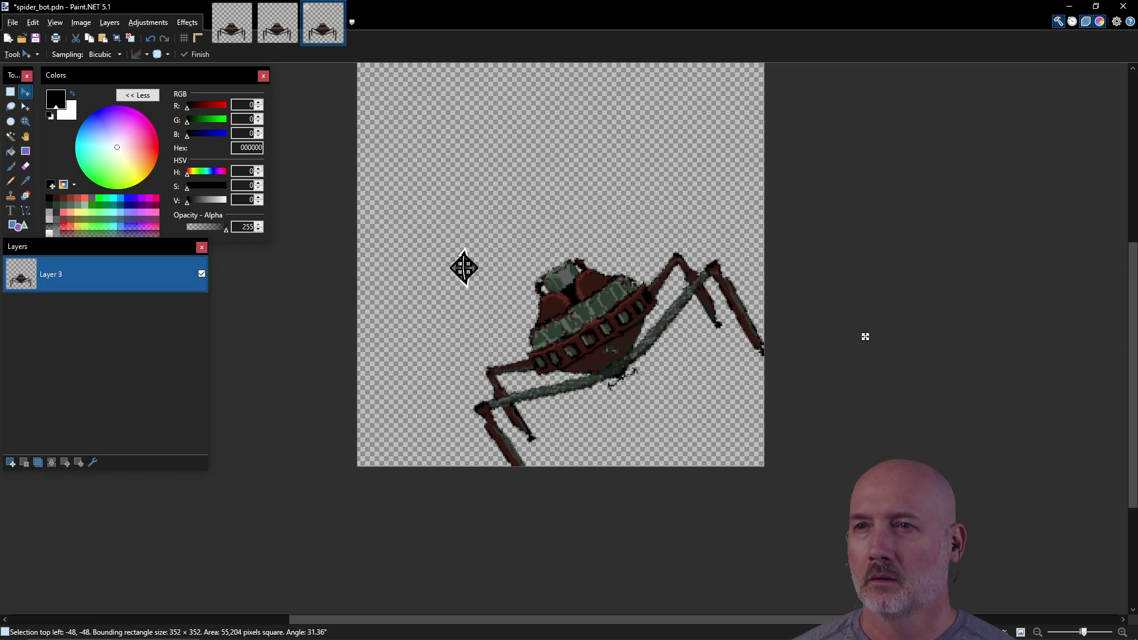
key(ctrl+z)
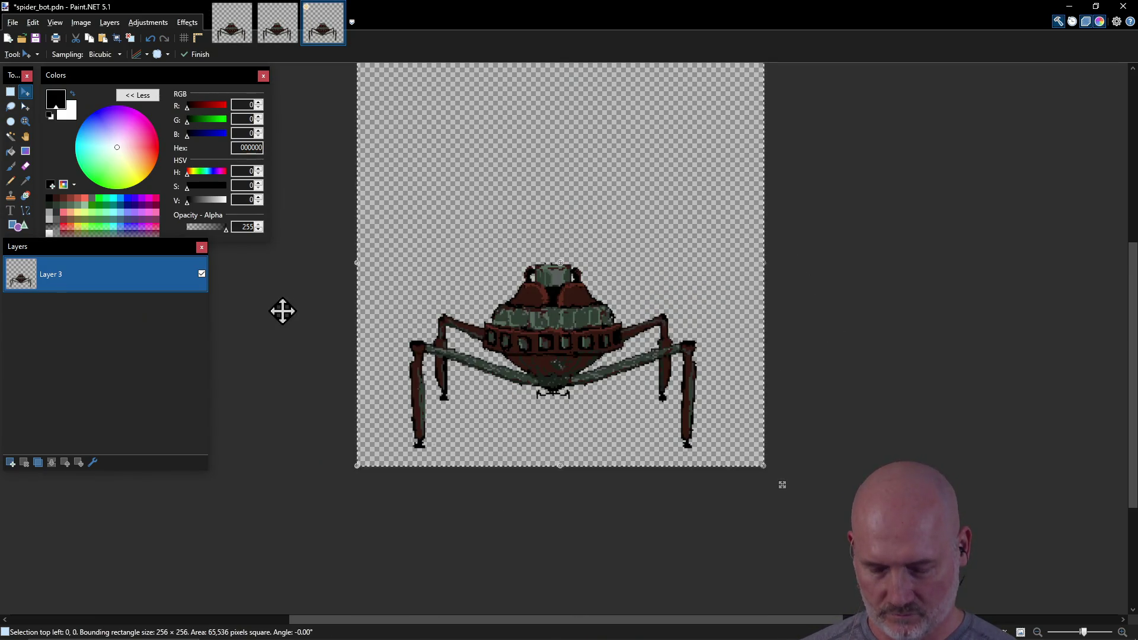
Clear the layer selection and choose the Pencil for one-pixel freehand drawing.
key(ctrl+d)
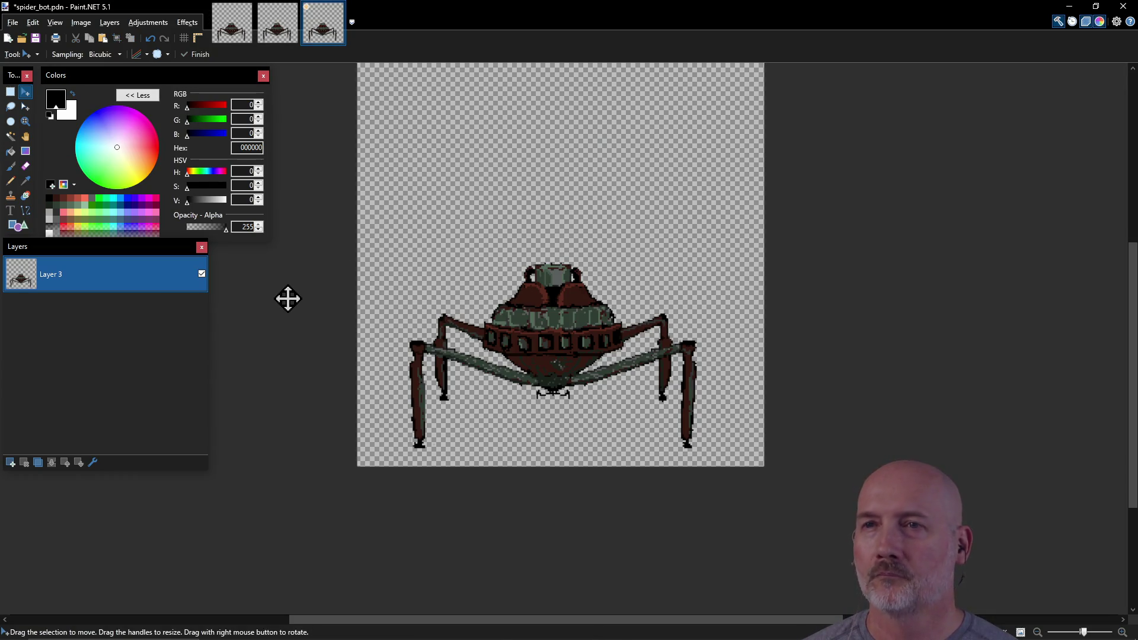
scroll(452, 296, up, 2)
scroll(451, 296, up, 3)
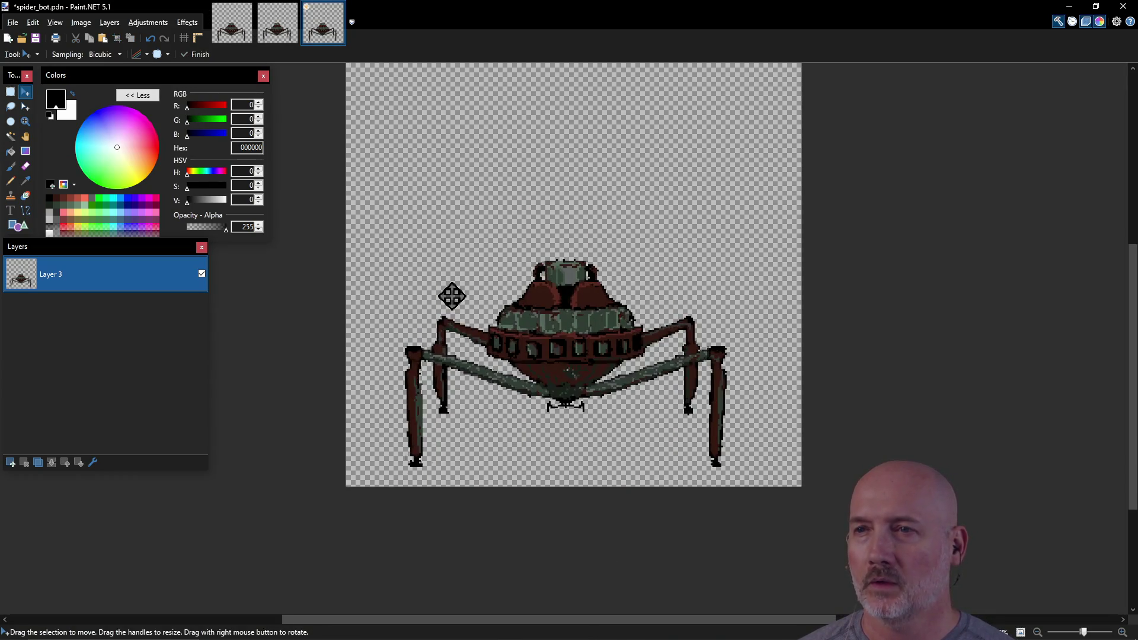
click(10, 181)
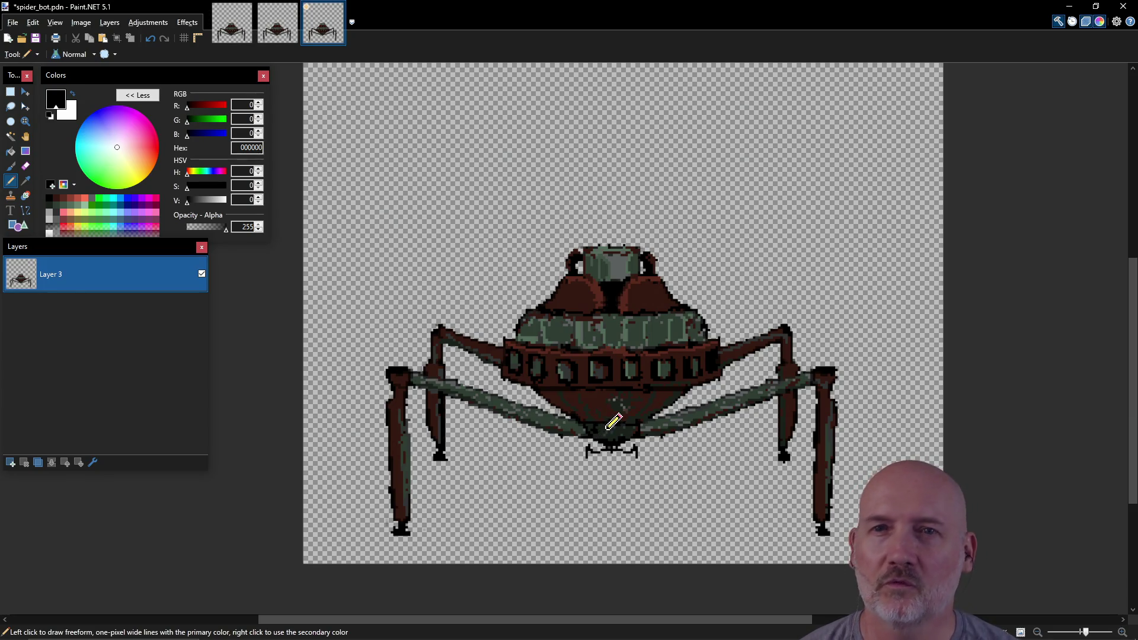
Save spider_bot.pdn and add a new empty layer above the sprite.
key(ctrl)
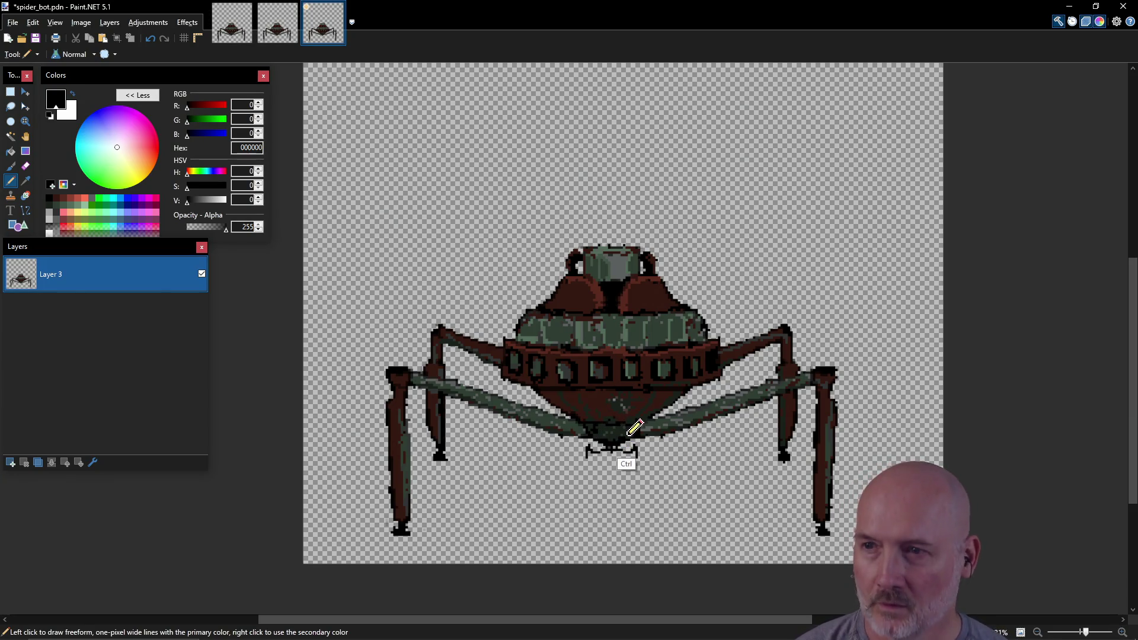
key(ctrl+s)
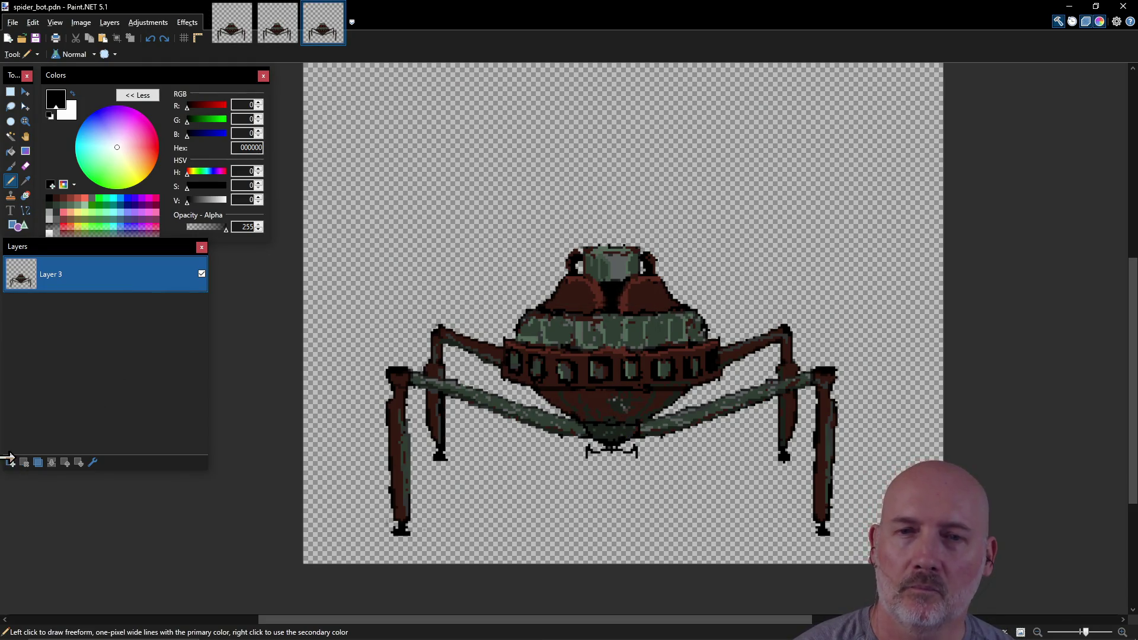
click(10, 462)
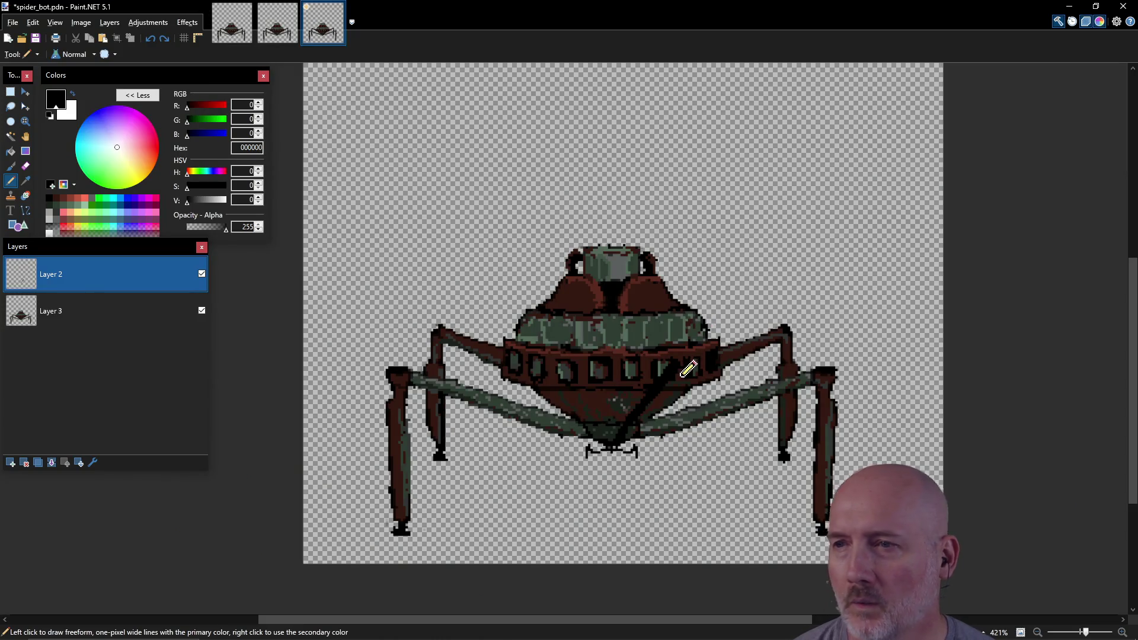
Bring Paint.NET with spider_bot.pdn back in front of the 3D reference.
key(ctrl)
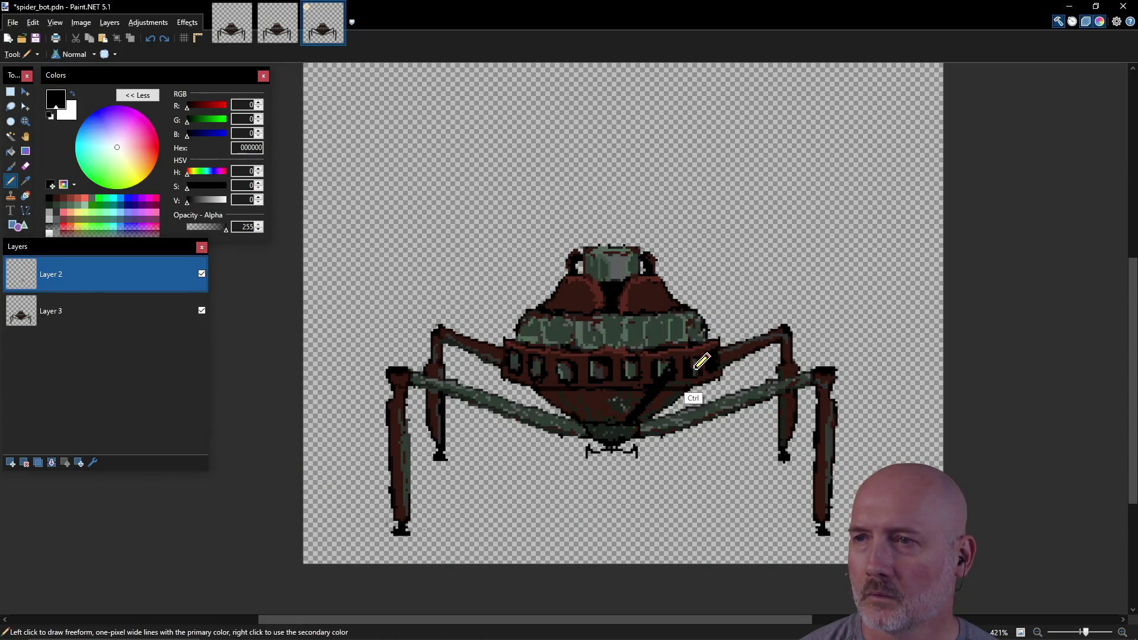
Sketch trial black pencil lines on Layer 2, ending with a loop off the body's upper right.
key(ctrl+a)
key(ctrl+d)
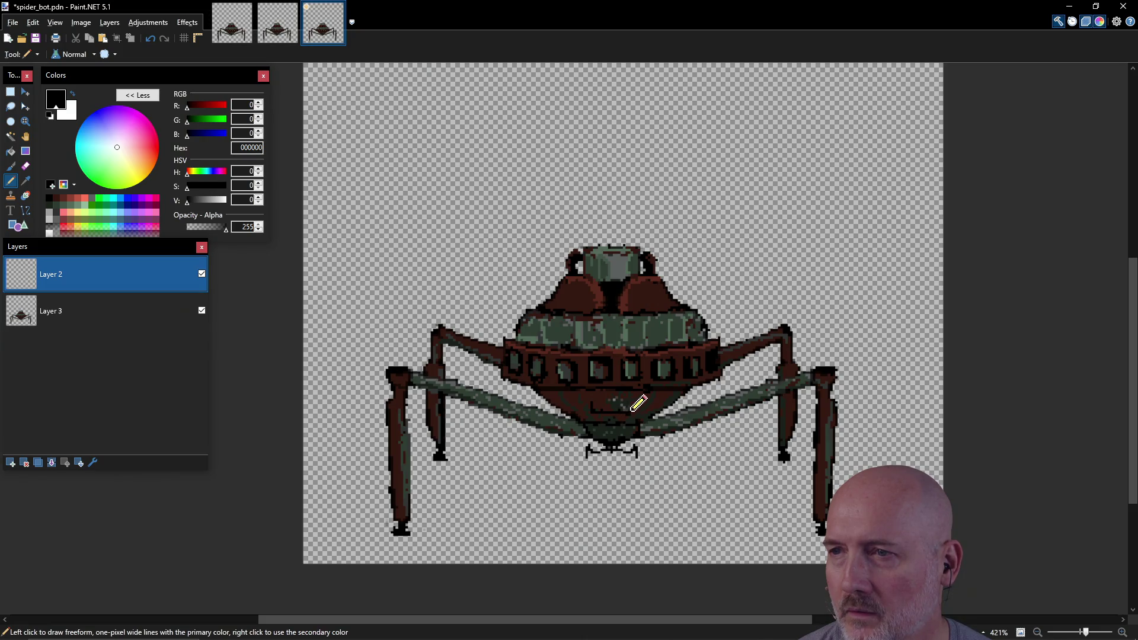
drag(594, 403, 630, 402)
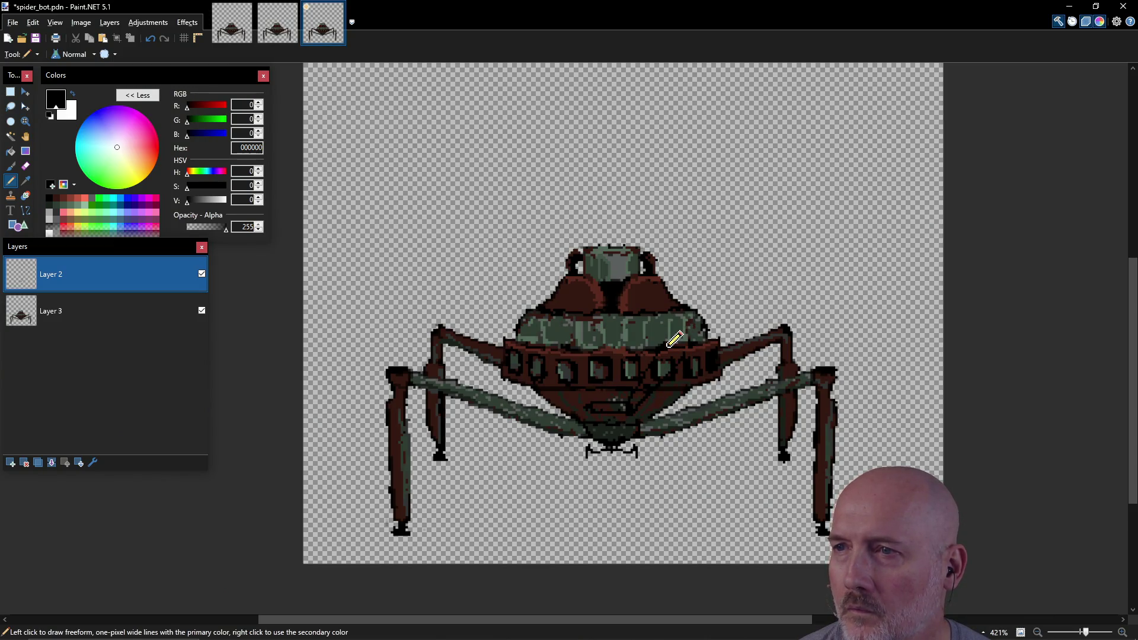
mouse_move(677, 336)
mouse_down()
mouse_move(695, 301)
mouse_move(727, 318)
mouse_up()
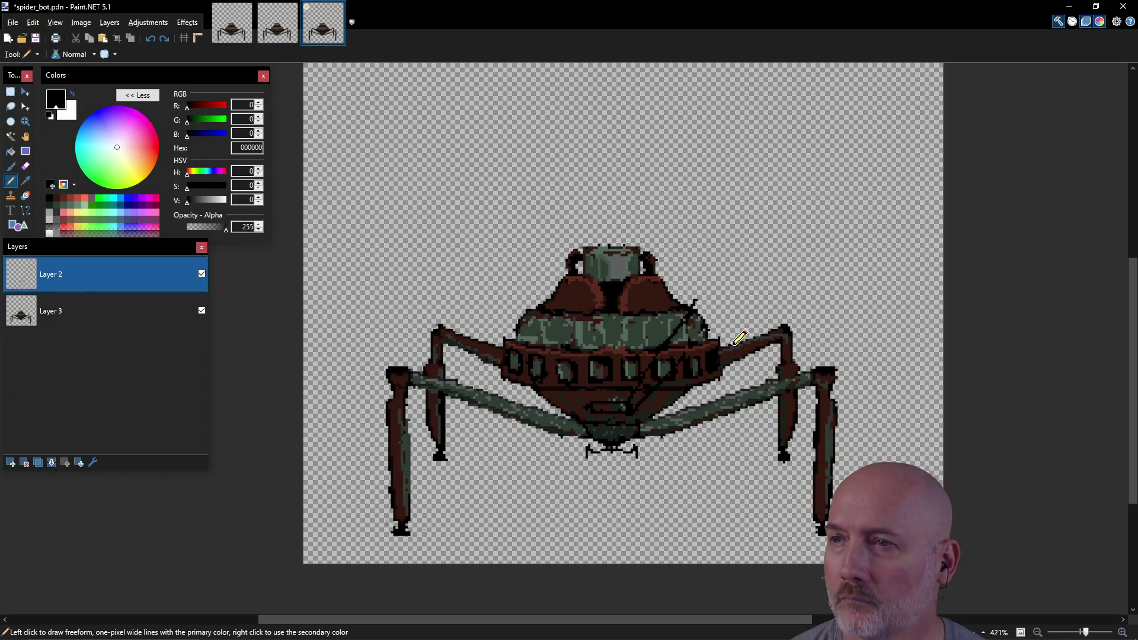
key(ctrl+z)
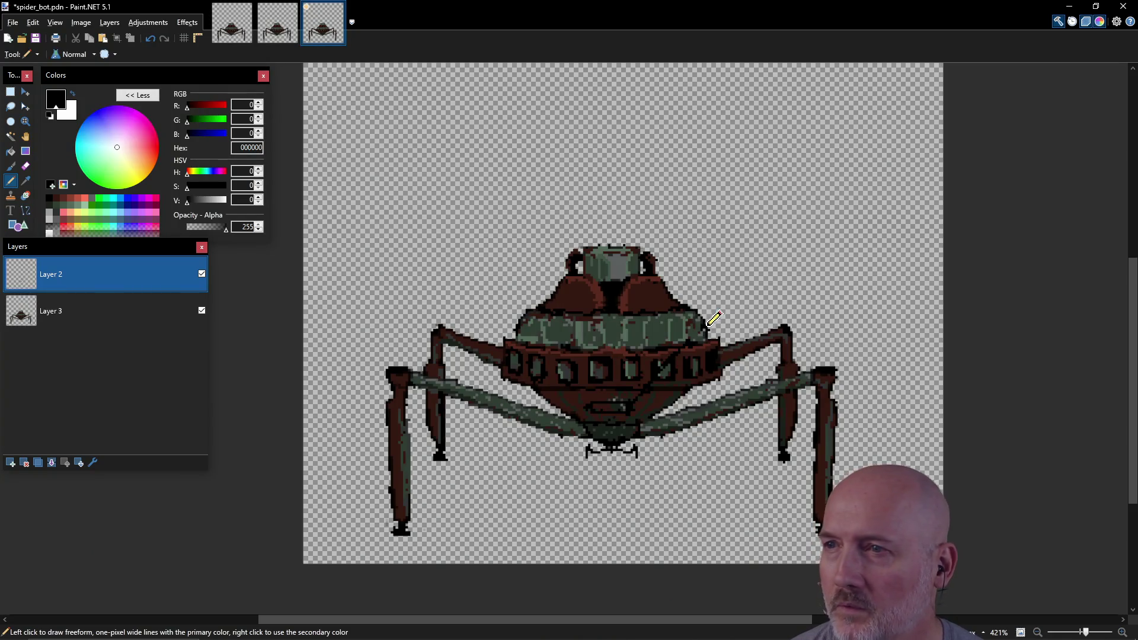
mouse_move(707, 308)
mouse_down()
mouse_move(714, 319)
mouse_move(704, 306)
mouse_move(713, 298)
mouse_move(735, 305)
mouse_move(690, 338)
mouse_move(717, 308)
mouse_up()
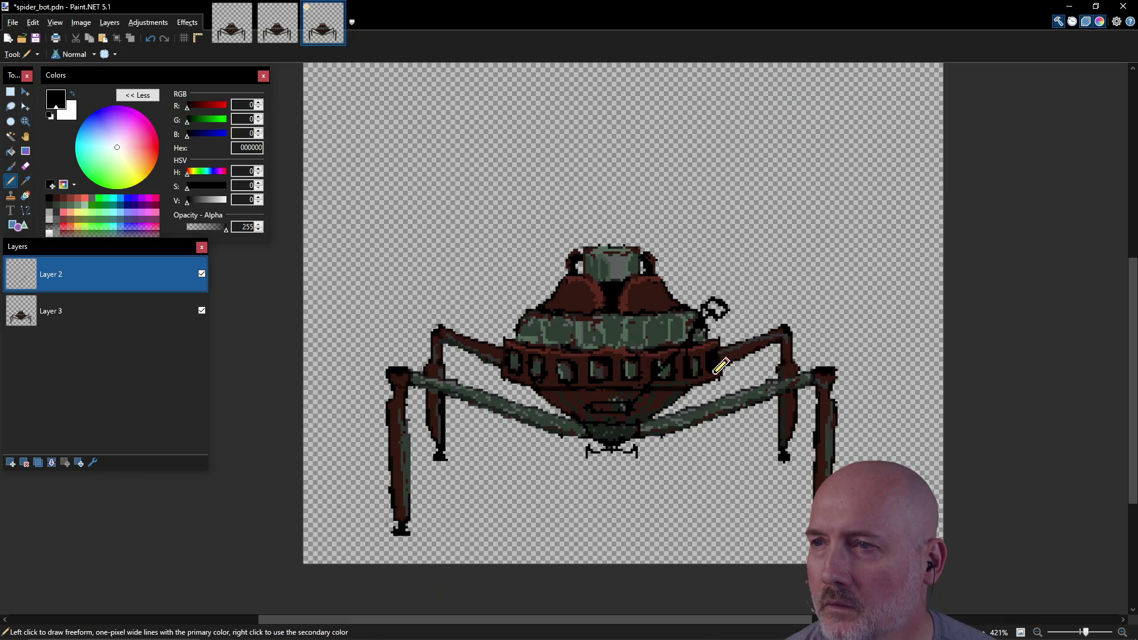
mouse_move(724, 313)
mouse_down()
mouse_move(716, 339)
mouse_move(724, 328)
mouse_up()
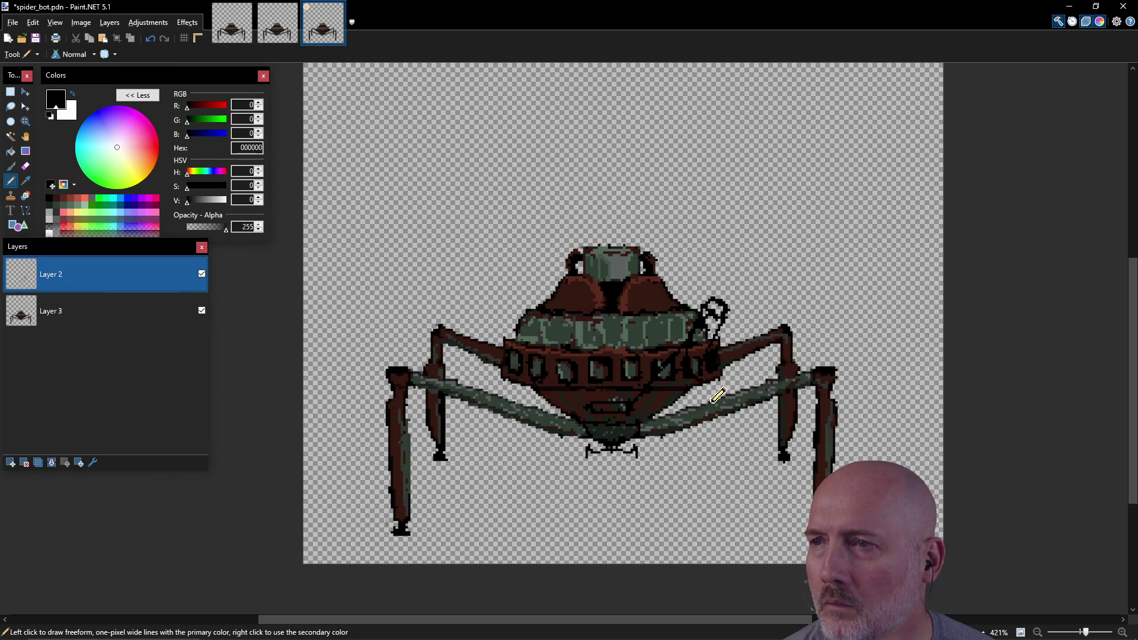
key(ctrl+a)
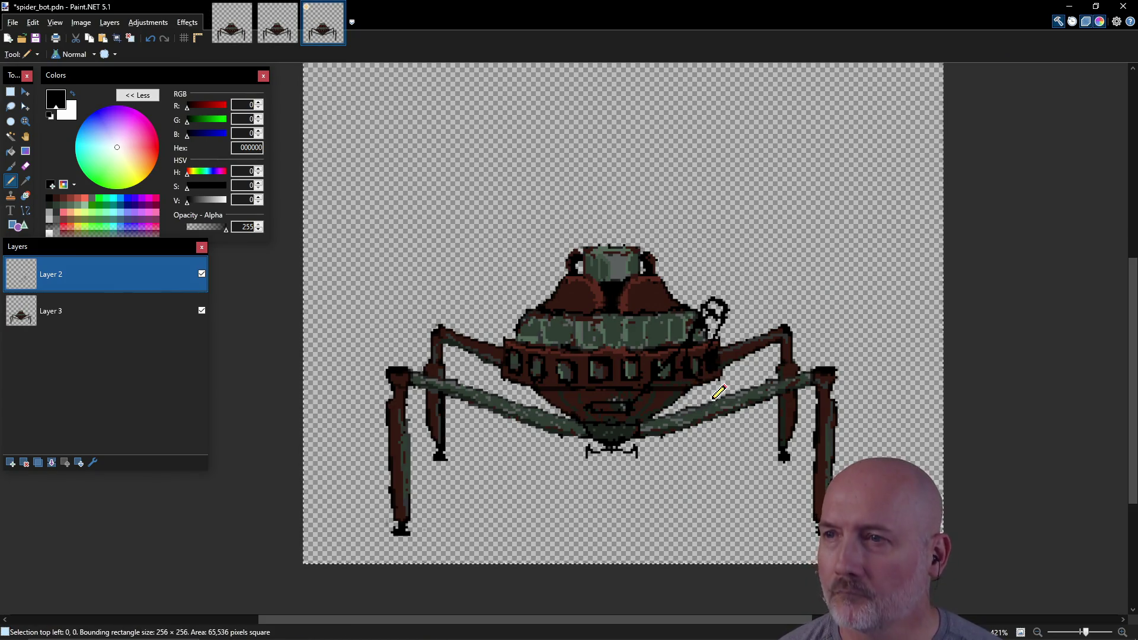
Delete the black sketch from Layer 2 and try a salmon stroke, then undo it.
key(Delete)
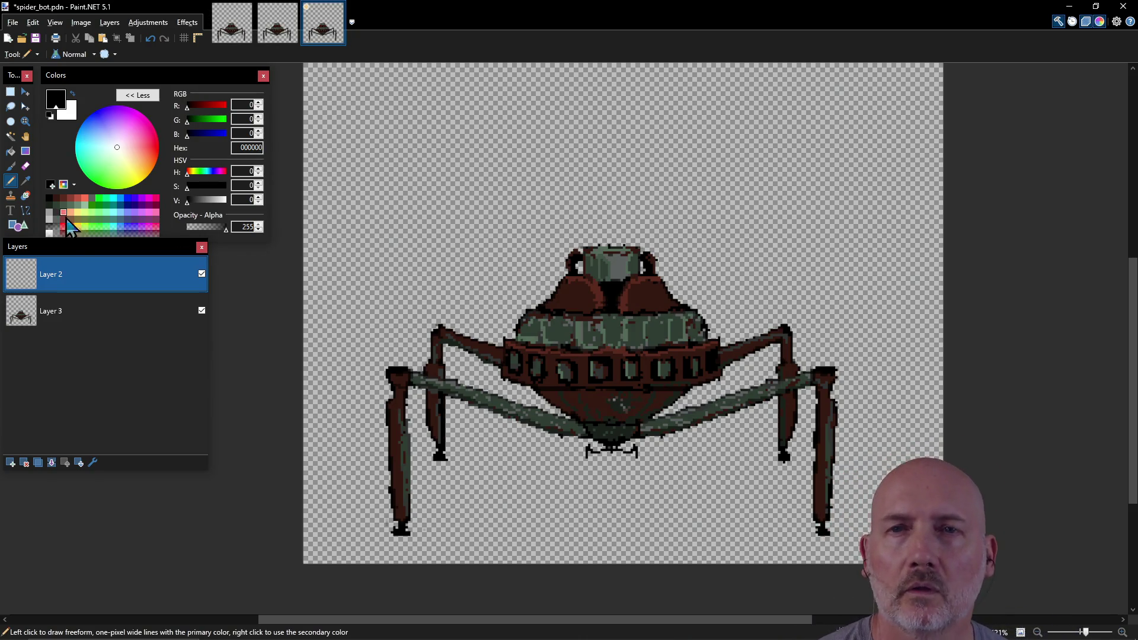
click(77, 205)
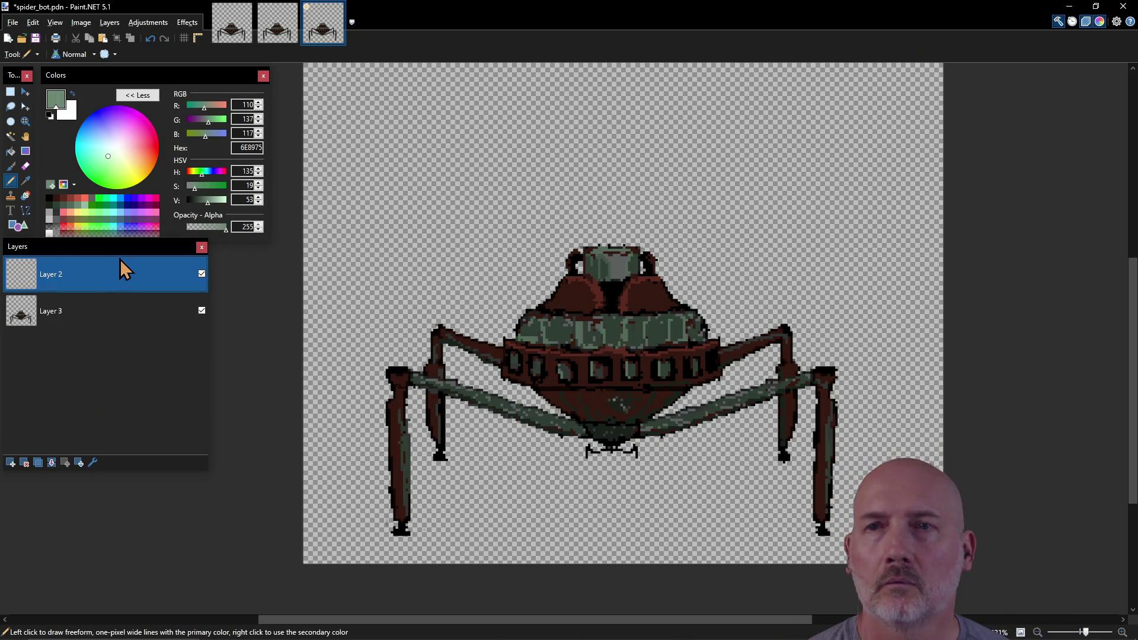
click(86, 198)
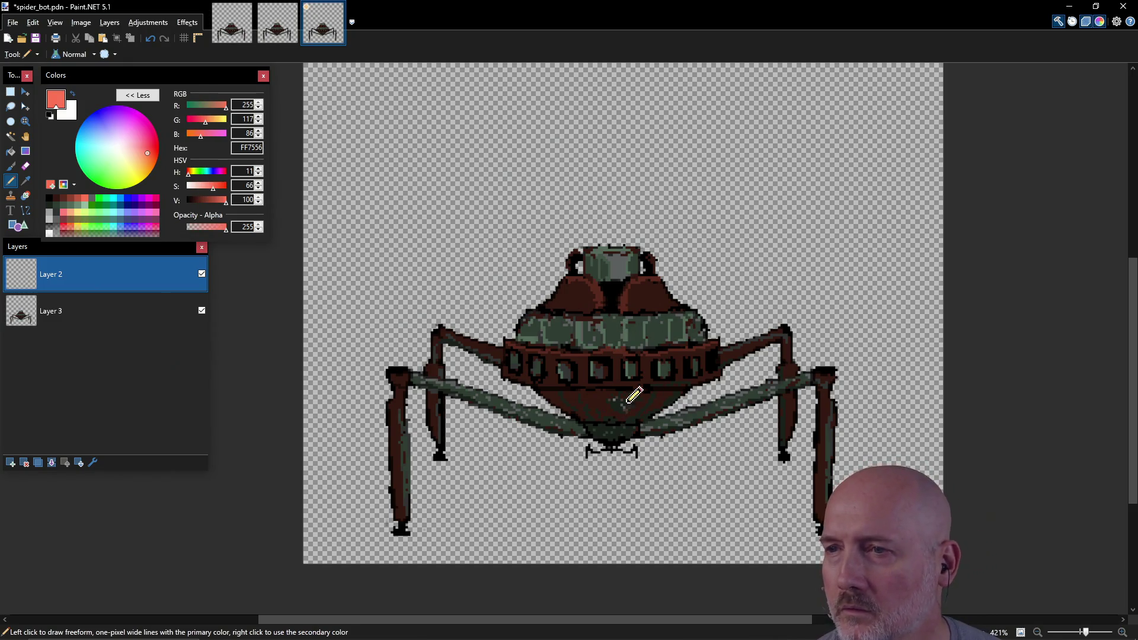
drag(595, 404, 628, 410)
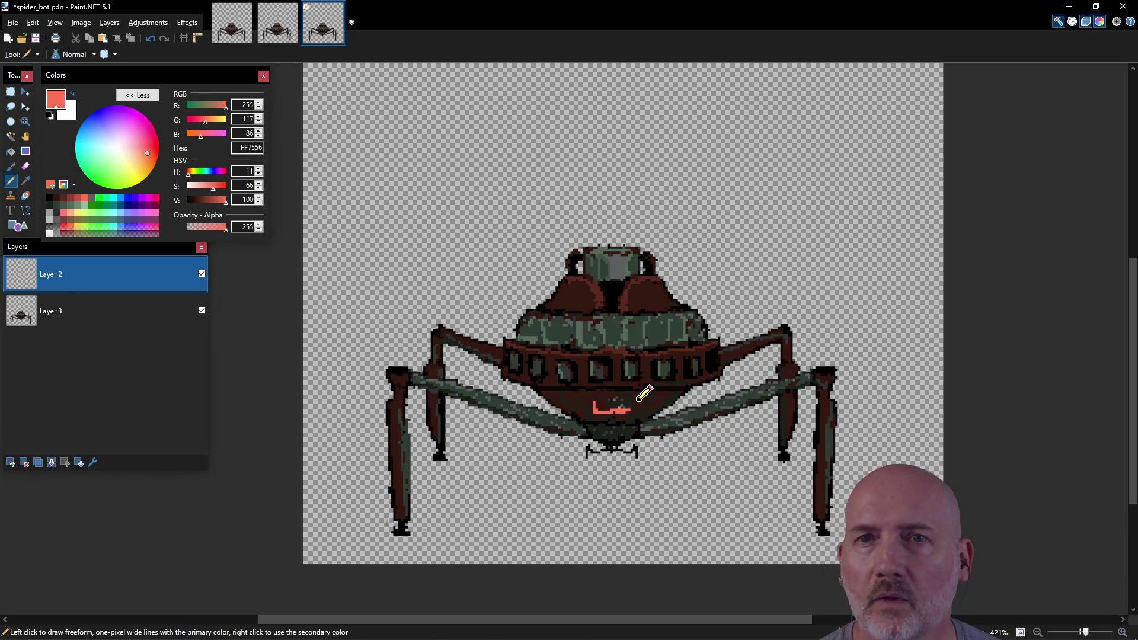
key(ctrl+z)
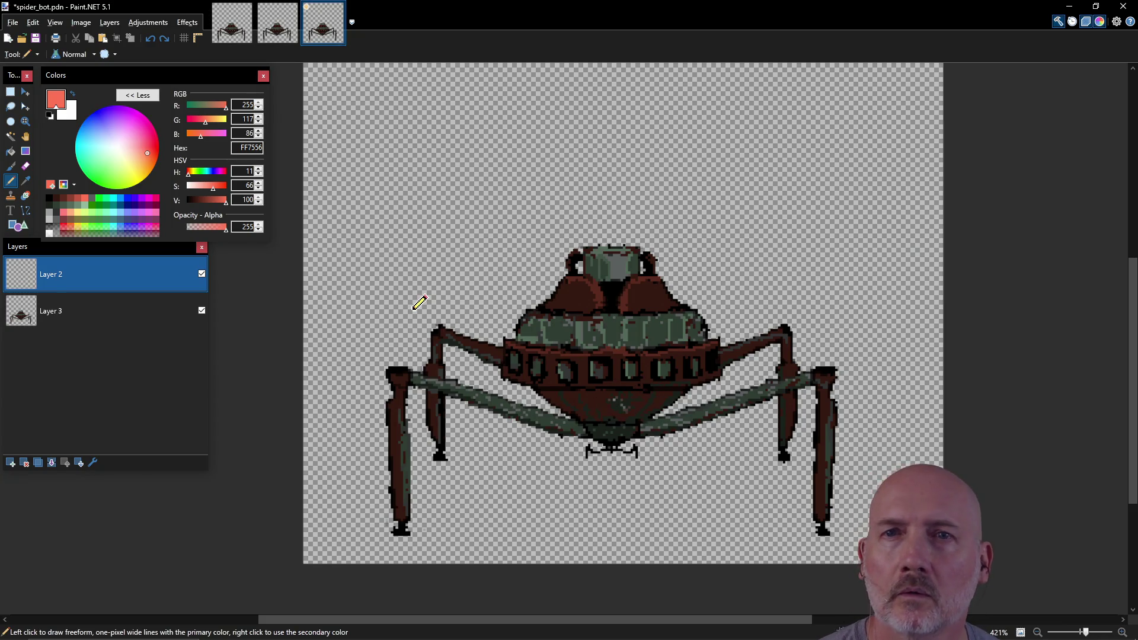
Draw a grey-green 6E8975 arm outline diagonally from the lower body to the upper right.
click(86, 205)
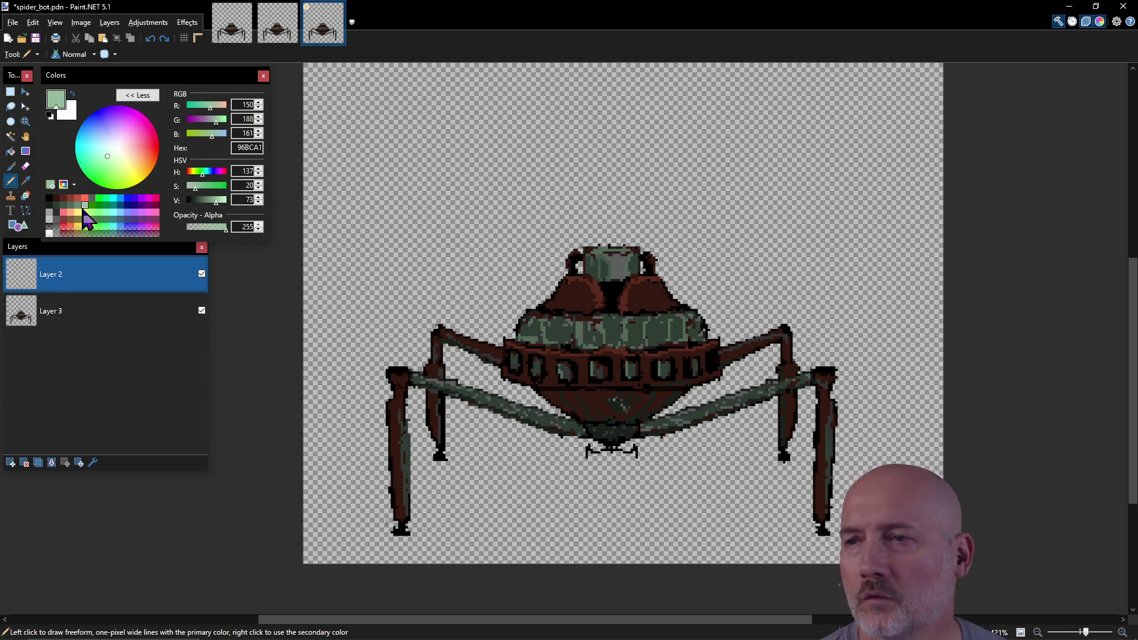
drag(596, 403, 595, 410)
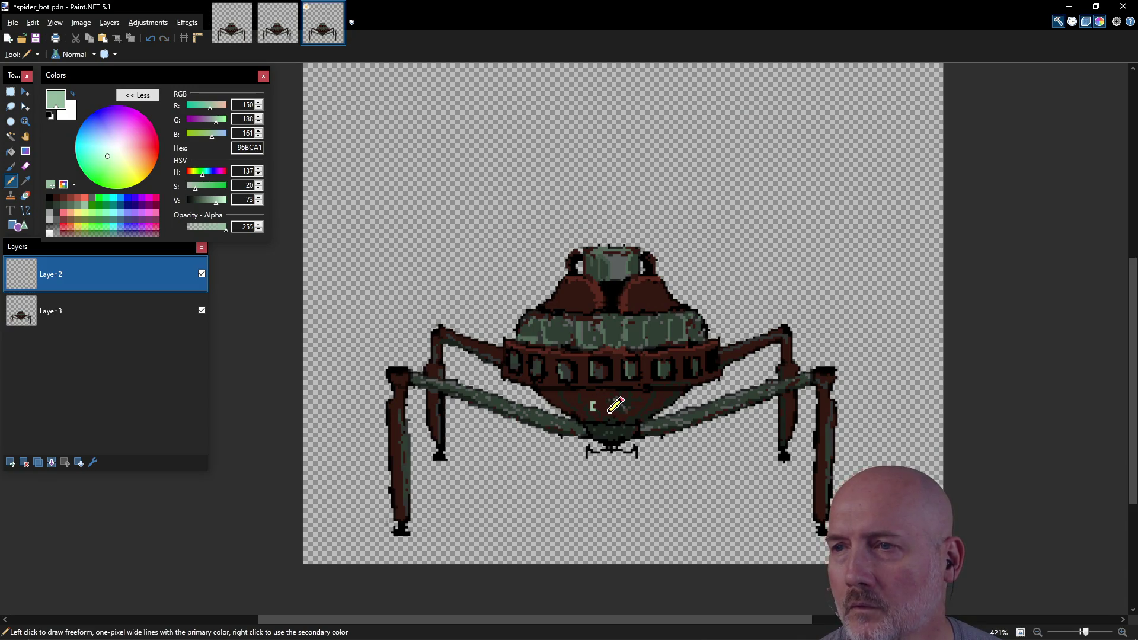
click(89, 220)
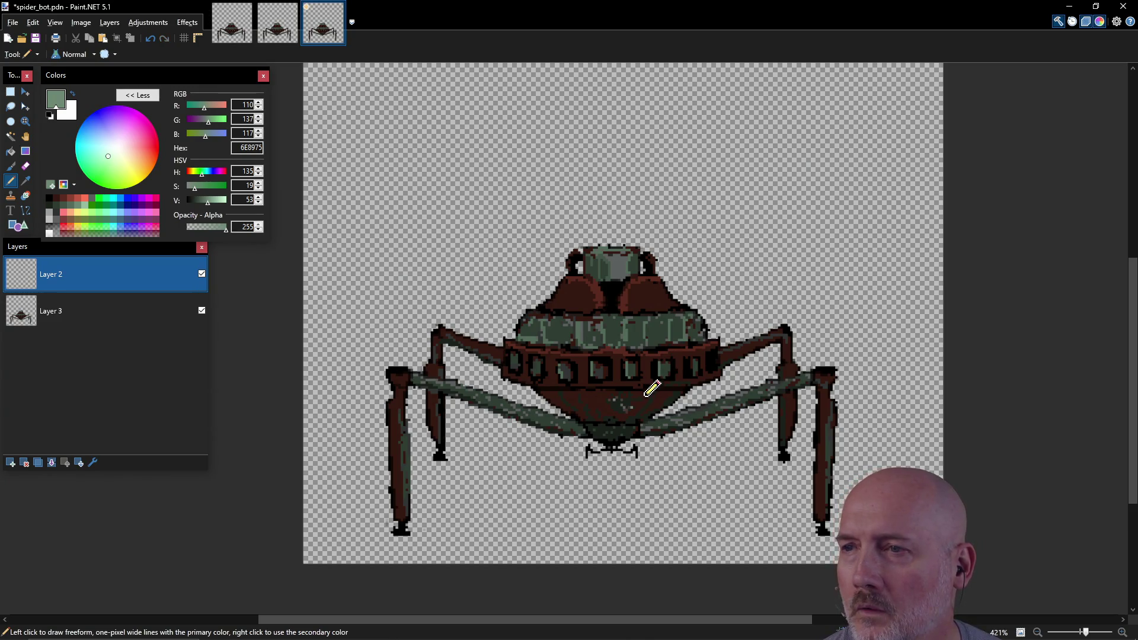
drag(631, 409, 679, 355)
mouse_move(716, 322)
mouse_down()
mouse_move(629, 404)
mouse_move(720, 284)
mouse_move(732, 287)
mouse_move(735, 308)
mouse_move(711, 304)
mouse_up()
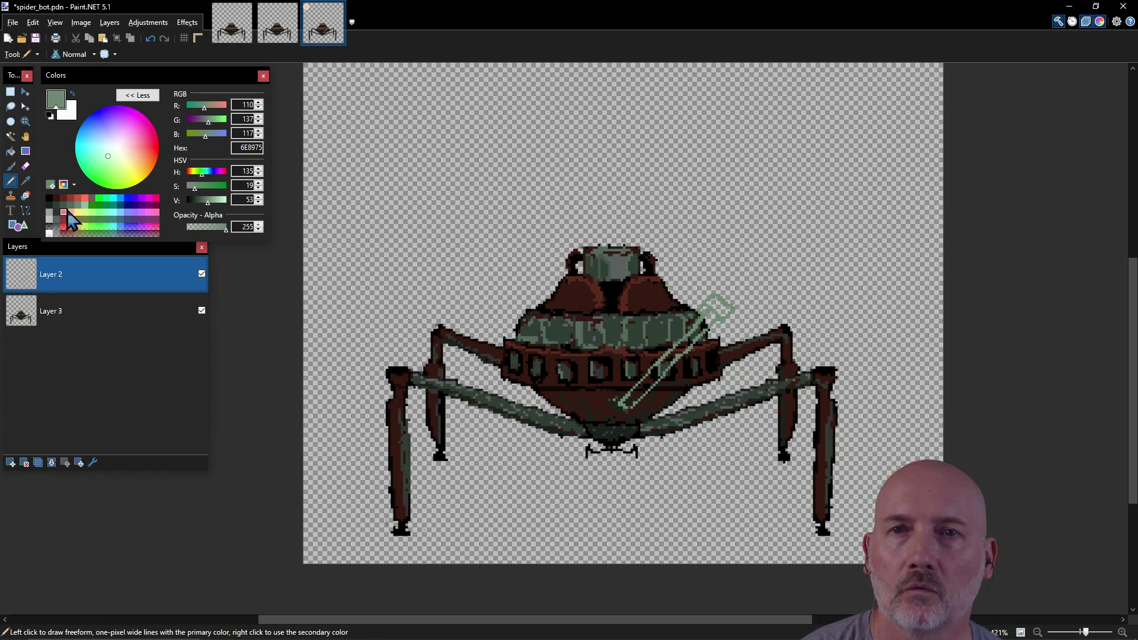
Outline and fill the claw shape in dark green 435448 at the body's upper right.
click(71, 205)
drag(703, 324, 694, 359)
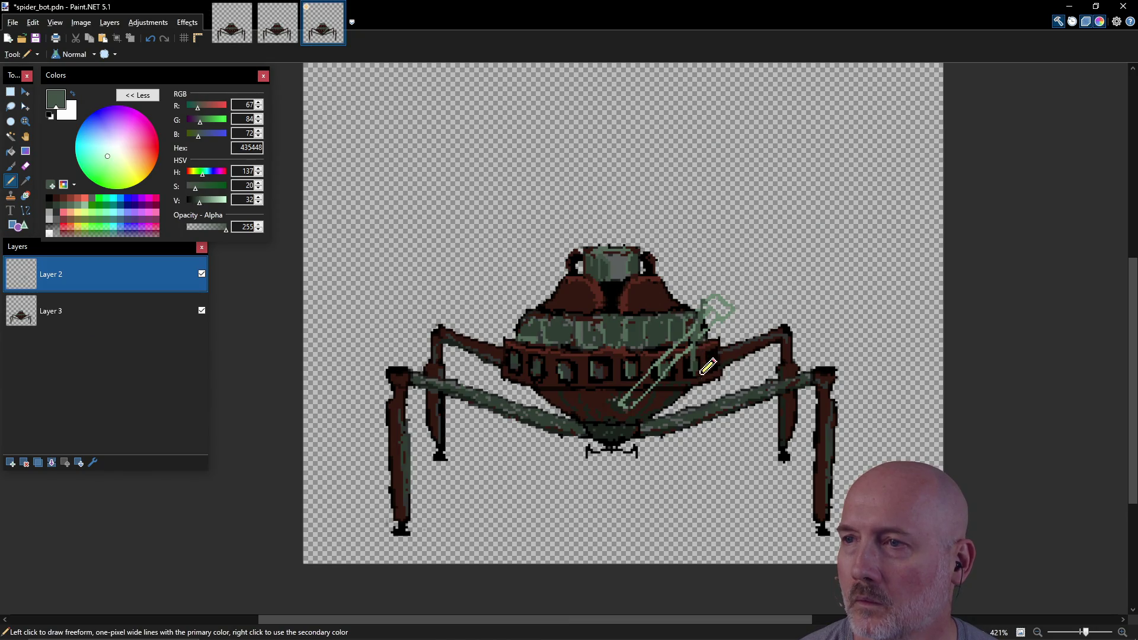
drag(713, 375, 730, 307)
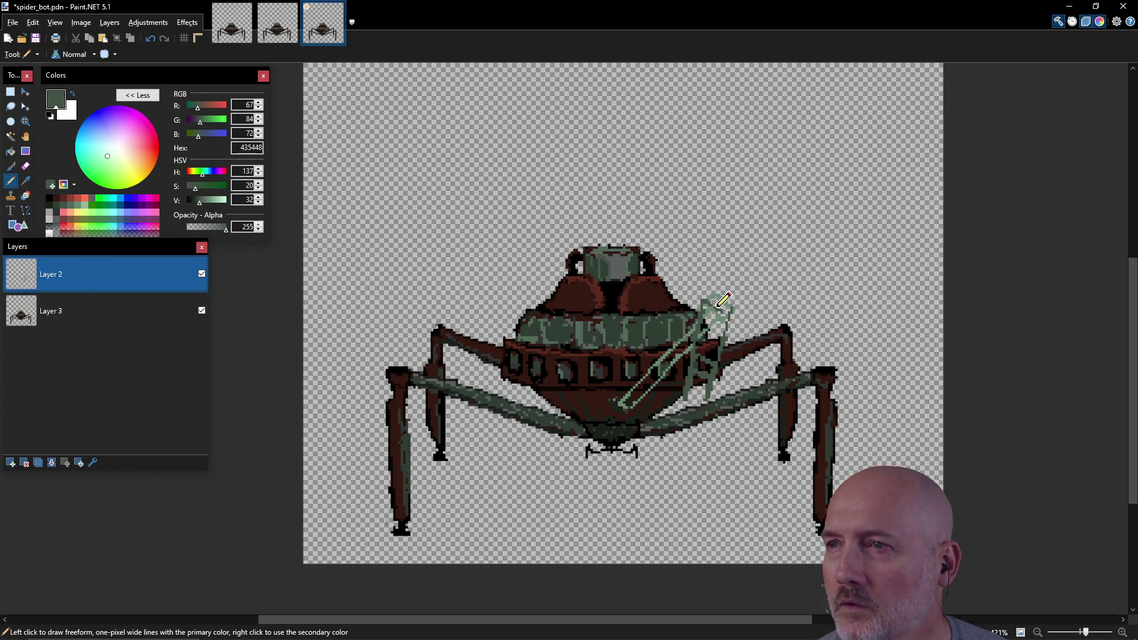
mouse_move(727, 318)
mouse_down()
mouse_move(701, 337)
mouse_move(711, 349)
mouse_move(709, 327)
mouse_move(711, 382)
mouse_up()
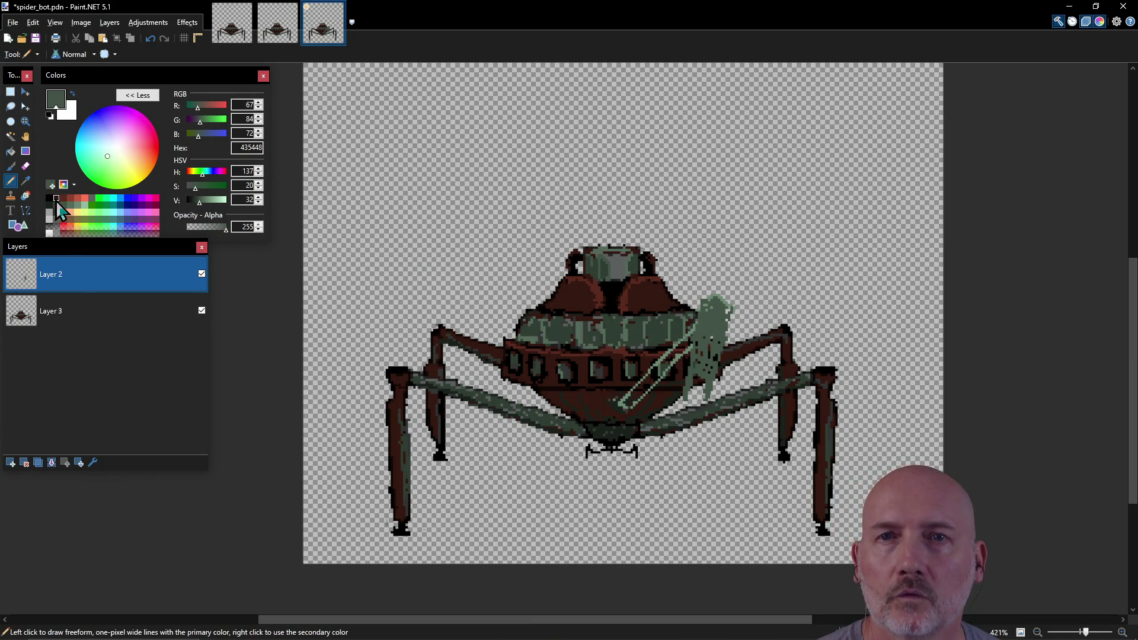
Paint the arm strut and claw outline dark red-brown 5B2A1F, then select black.
click(78, 200)
drag(628, 402, 690, 339)
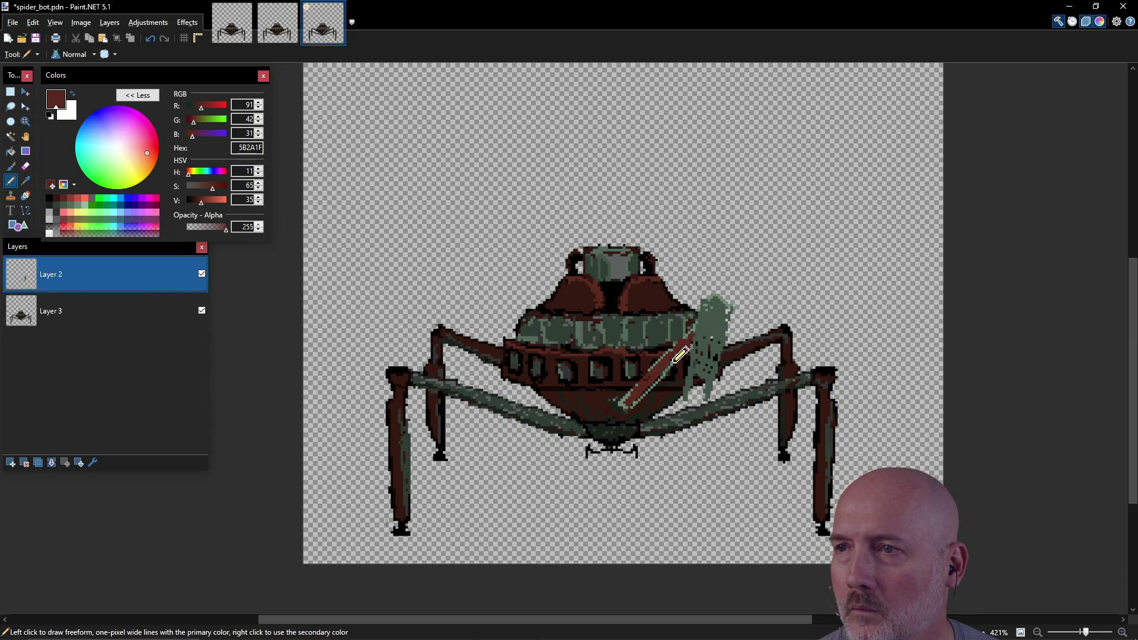
mouse_move(730, 314)
mouse_down()
mouse_move(720, 362)
mouse_move(702, 359)
mouse_move(706, 308)
mouse_move(732, 299)
mouse_move(711, 290)
mouse_move(706, 303)
mouse_up()
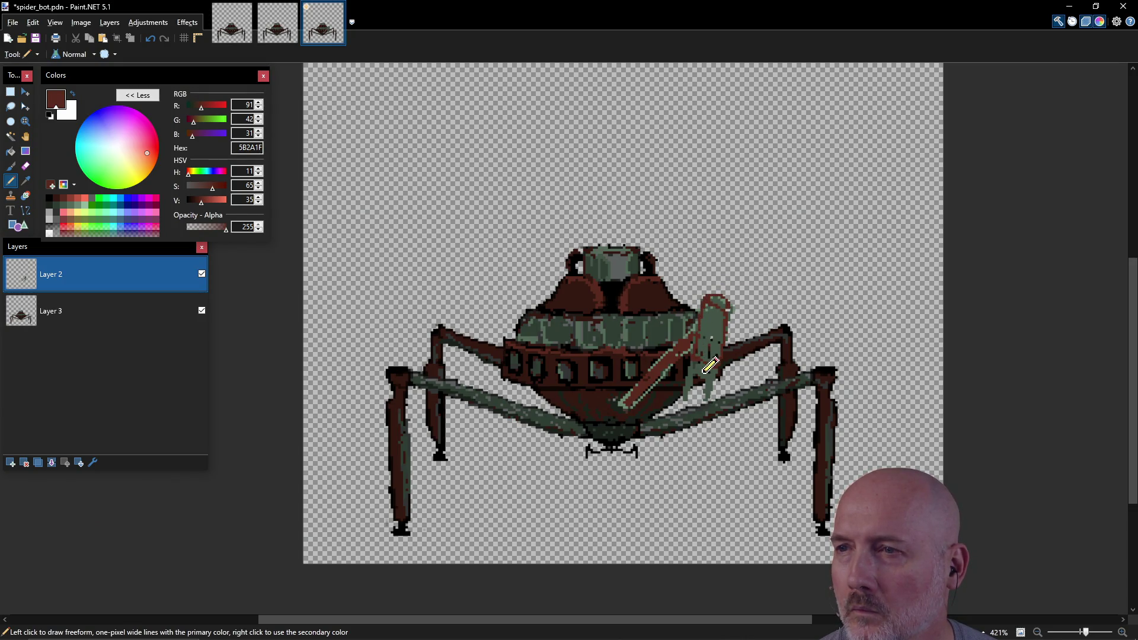
mouse_move(706, 354)
mouse_down()
mouse_move(690, 382)
mouse_move(723, 361)
mouse_move(718, 388)
mouse_move(709, 368)
mouse_move(723, 323)
mouse_move(702, 363)
mouse_up()
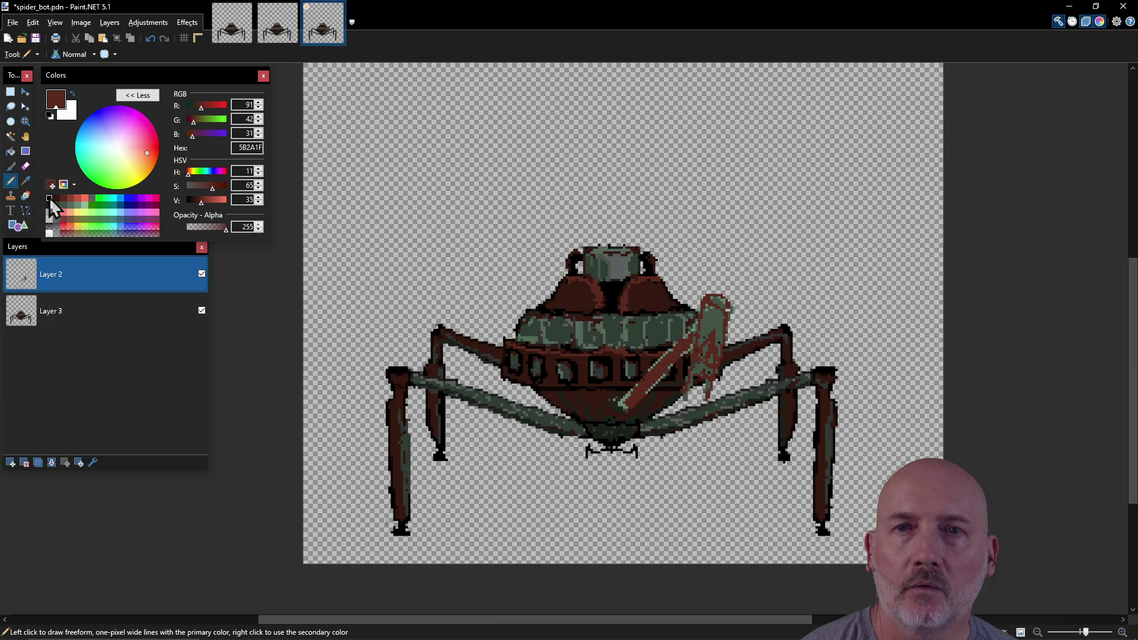
click(56, 197)
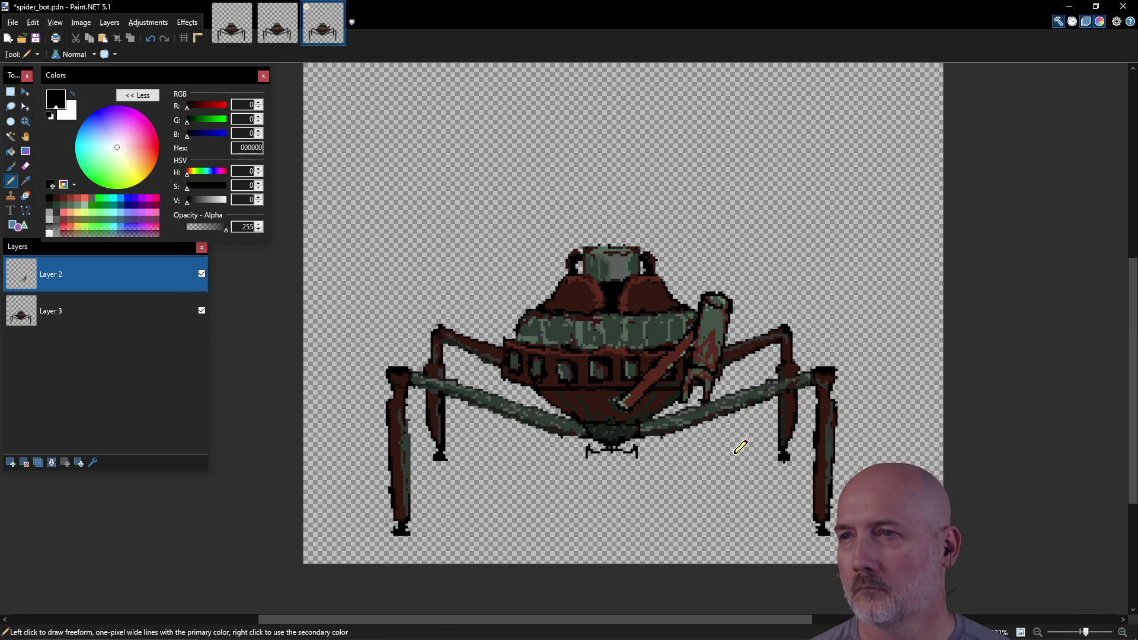
Save spider_bot, then pencil grey-green 6E8975 highlights down the claw's shoulder piece.
key(ctrl+s)
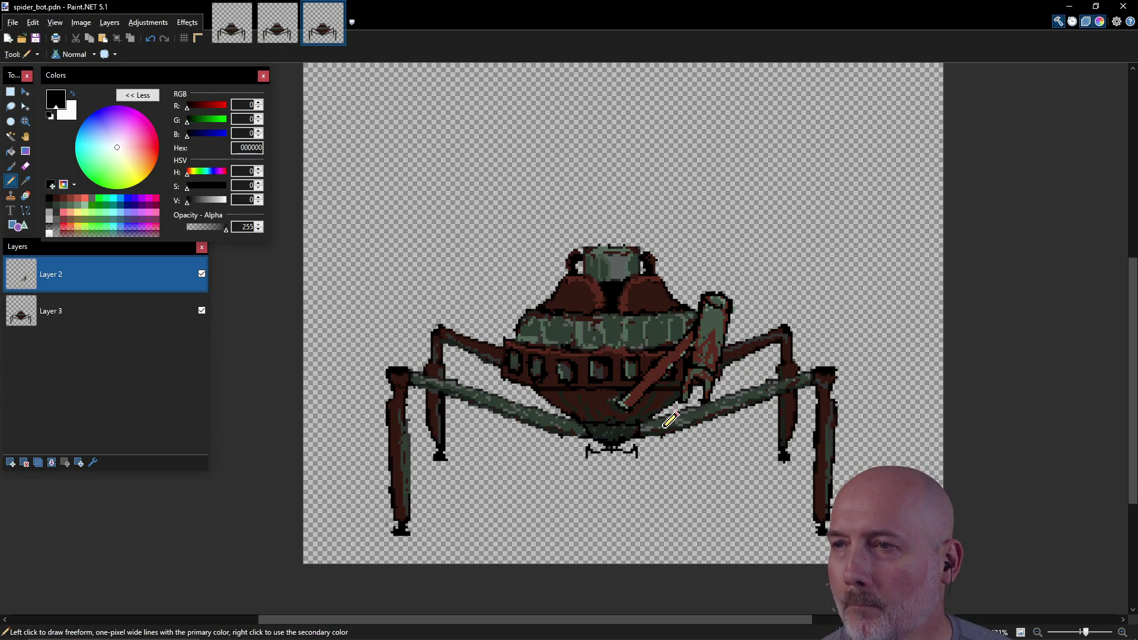
click(631, 400)
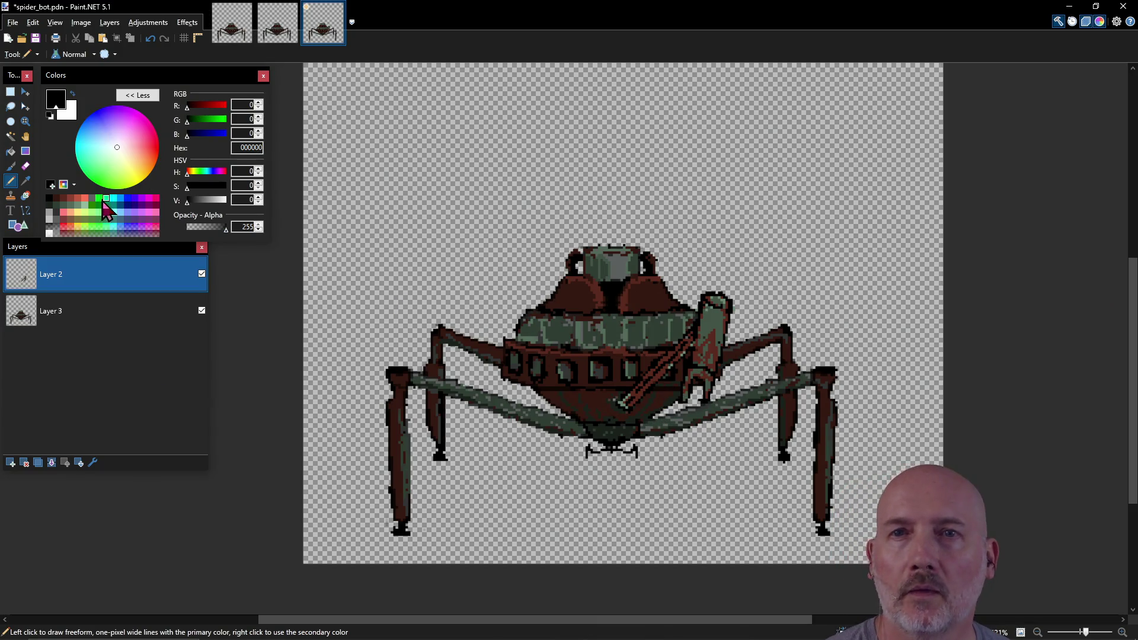
click(78, 212)
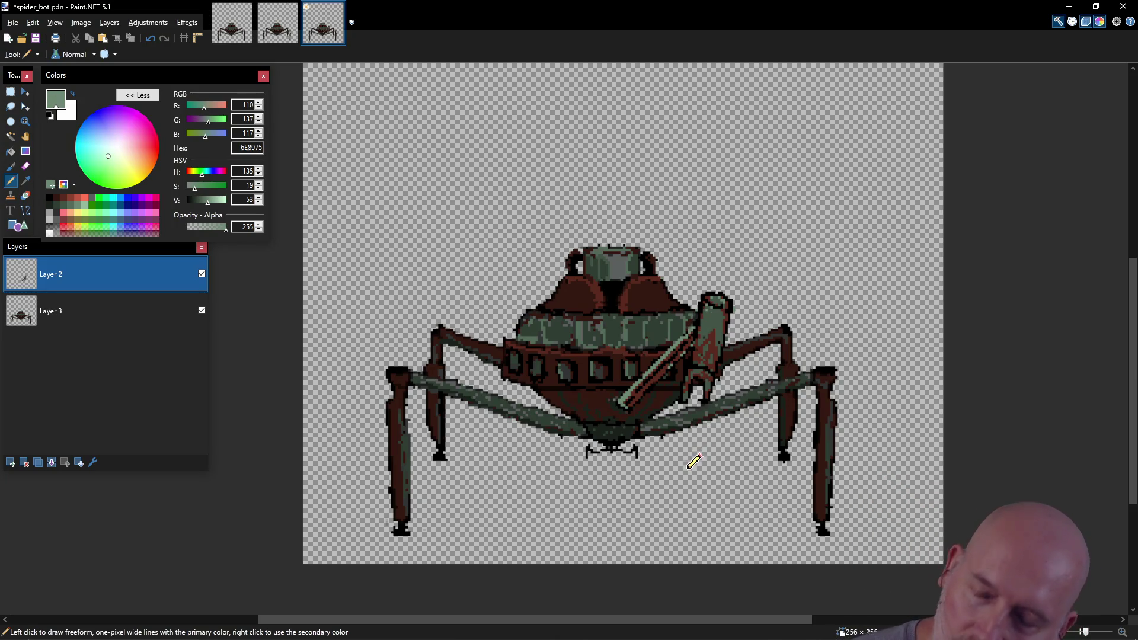
key(ctrl)
key(ctrl+z)
key(ctrl+z)
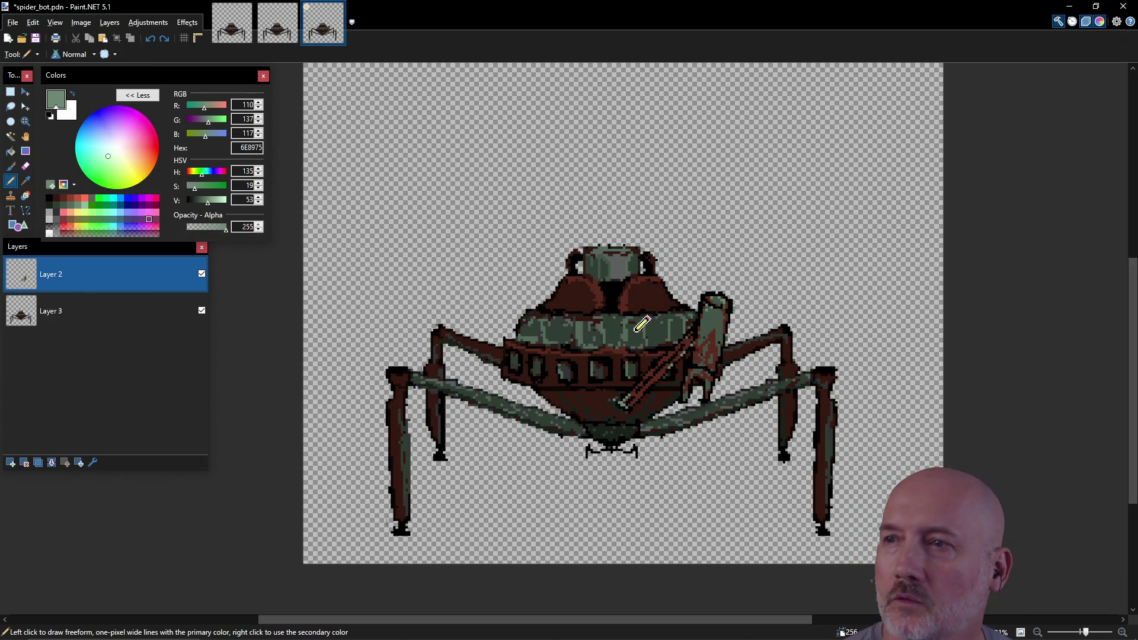
drag(703, 318, 697, 347)
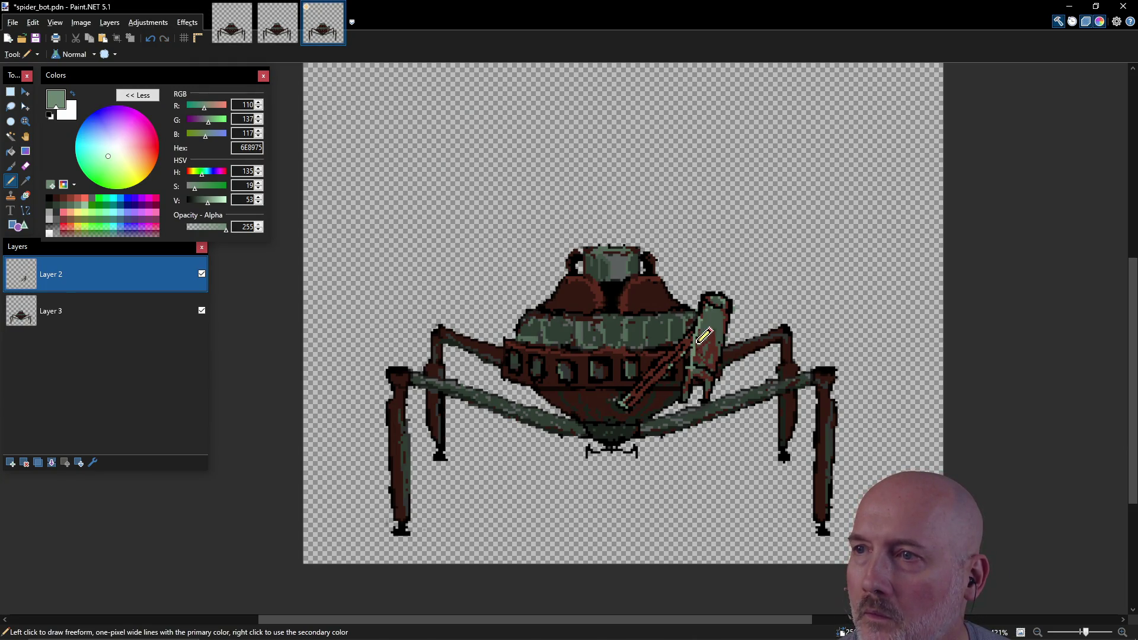
click(714, 312)
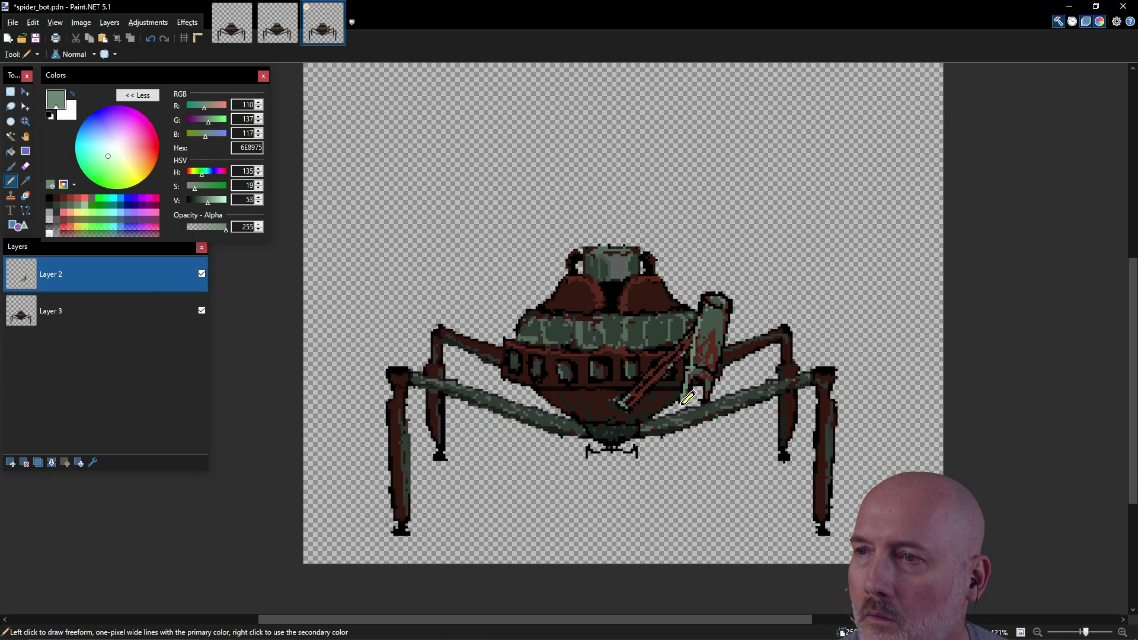
key(ctrl)
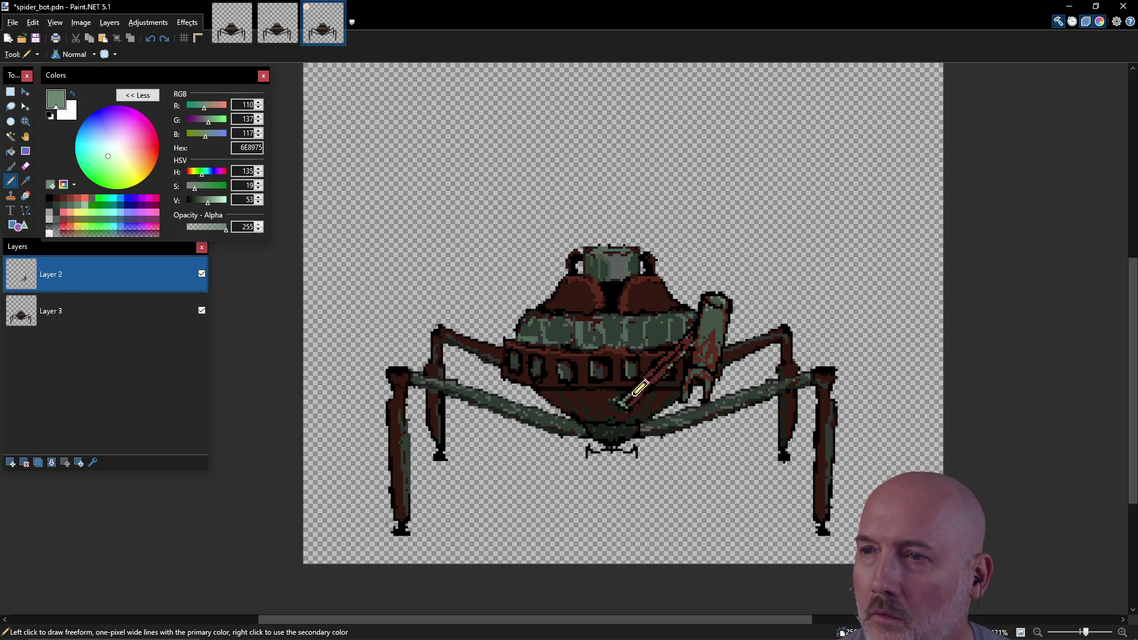
Add a light-green highlight along the claw rod and a black shadow stroke on the hull.
drag(642, 381, 695, 330)
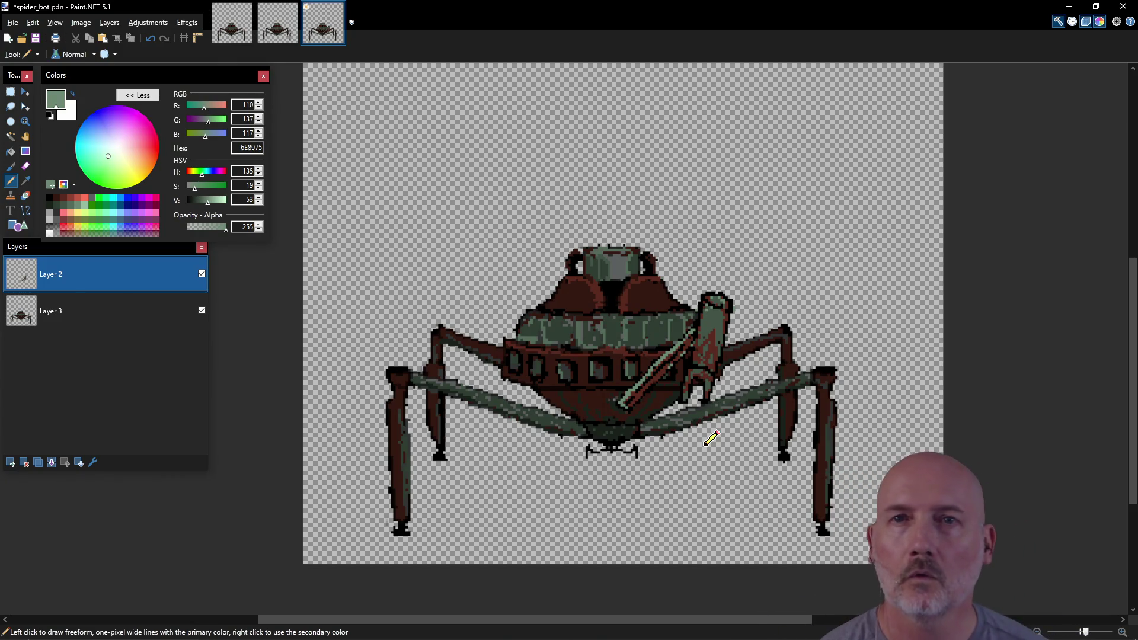
click(49, 199)
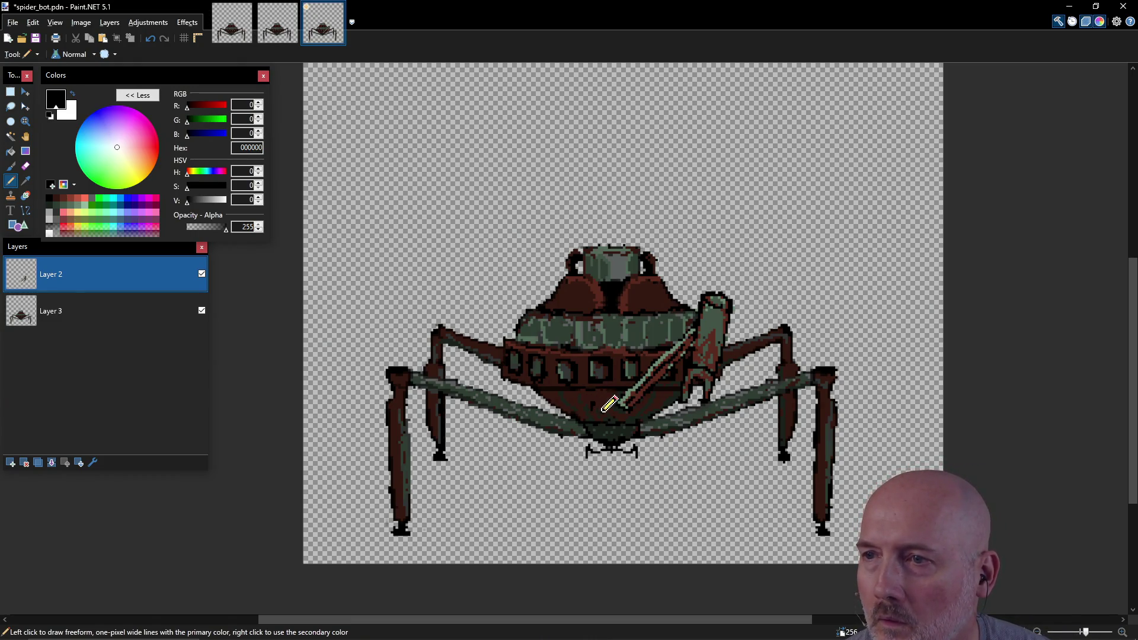
drag(594, 410, 618, 410)
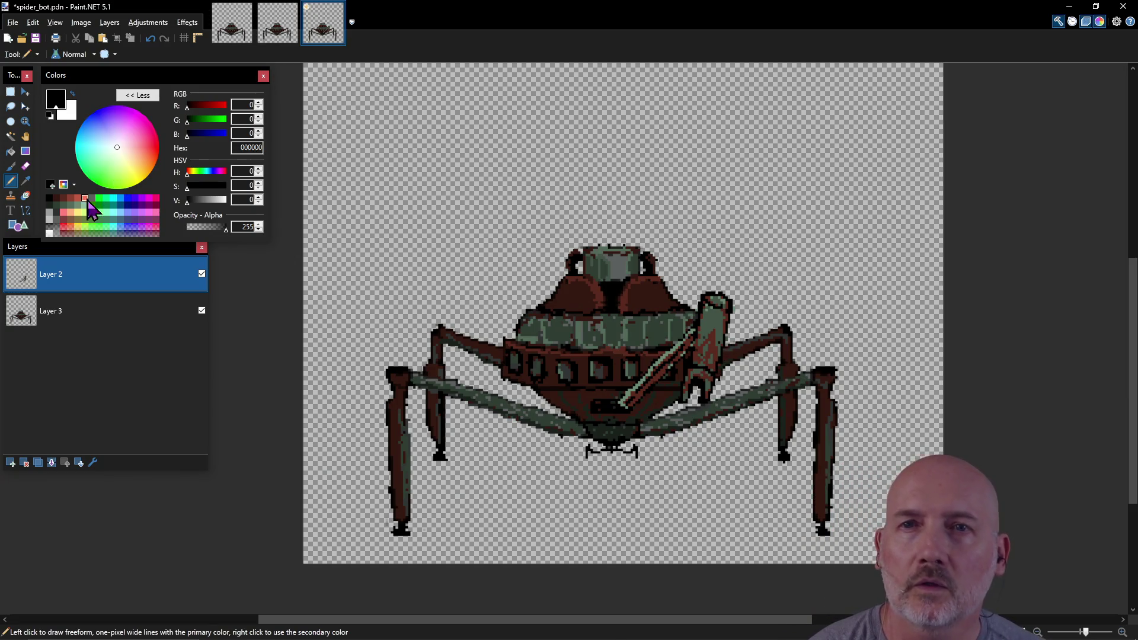
click(103, 198)
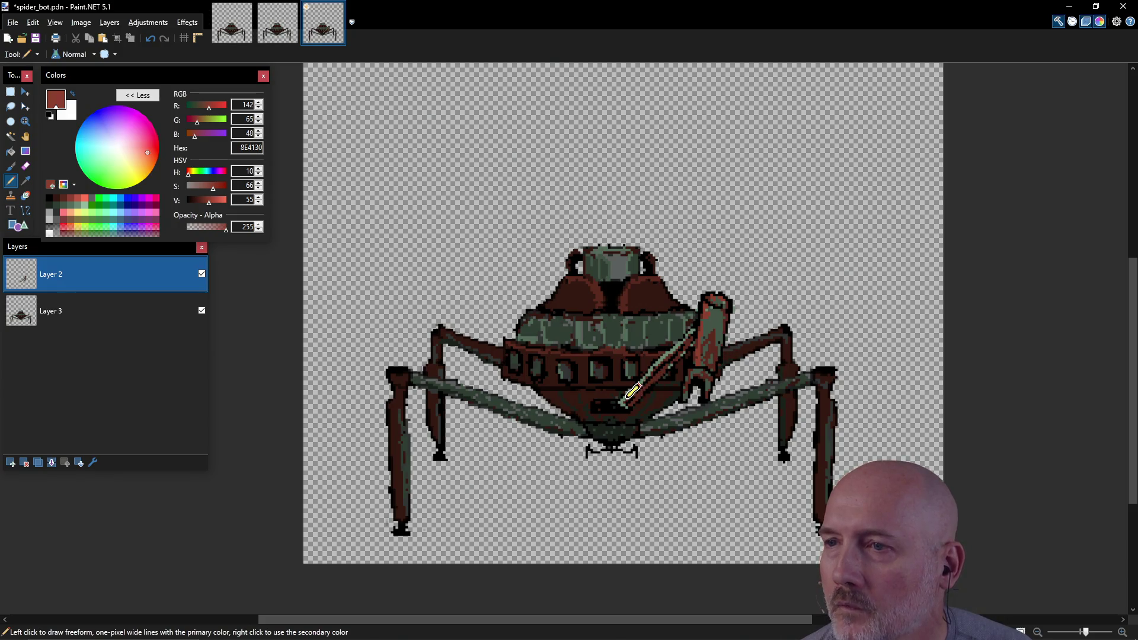
Repaint the diagonal claw rod reddish-brown, switch to dark brown, and save spider_bot.pdn.
drag(632, 391, 667, 354)
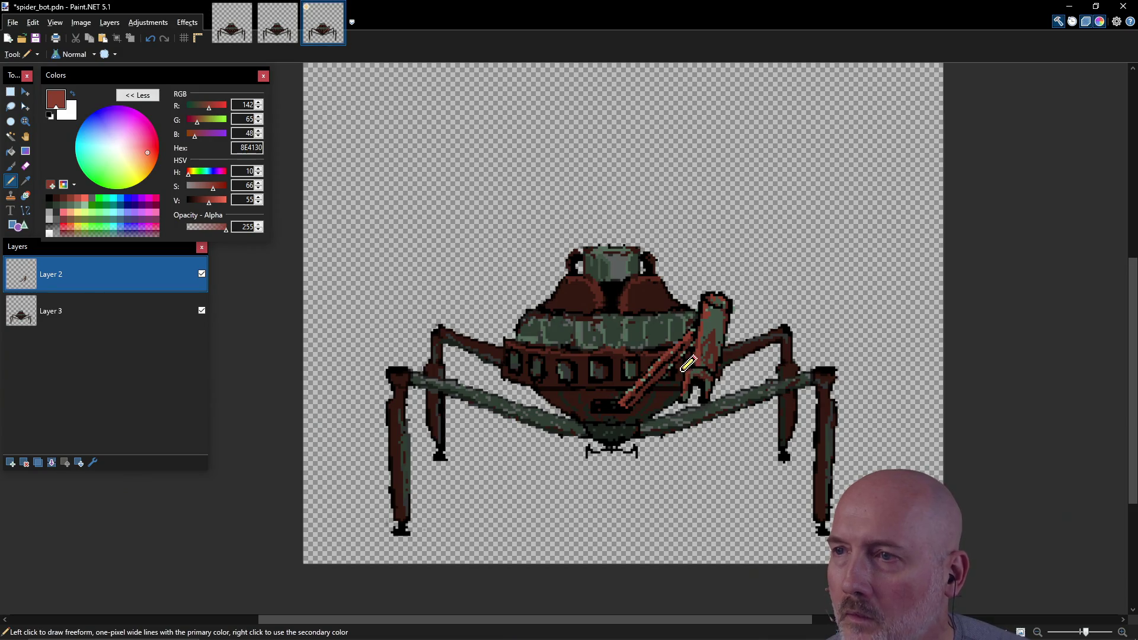
click(64, 205)
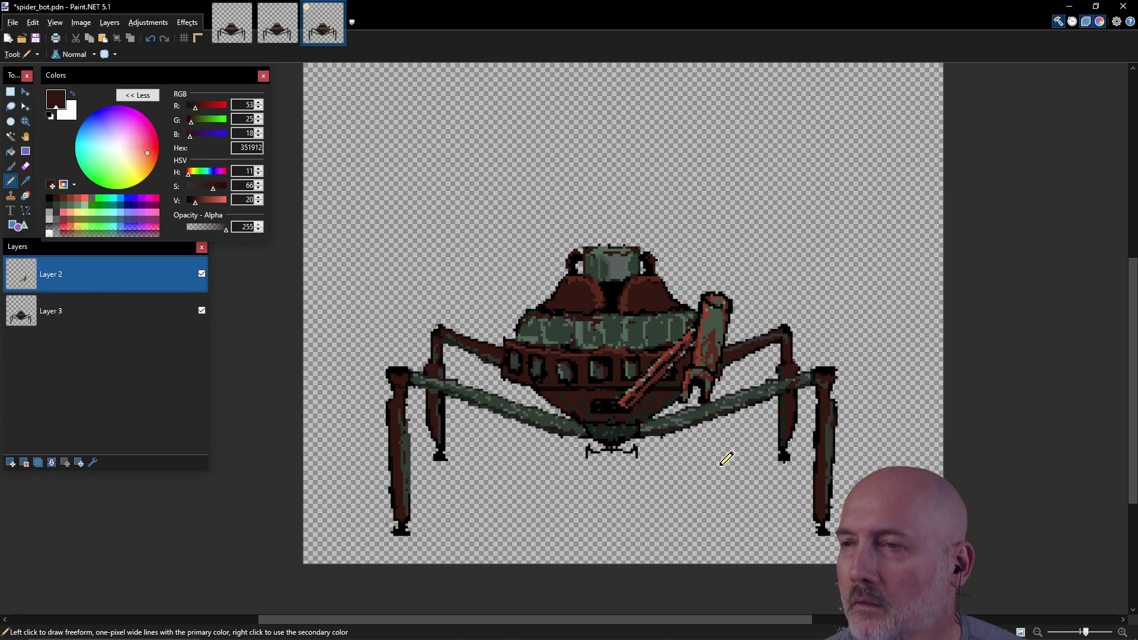
key(ctrl+s)
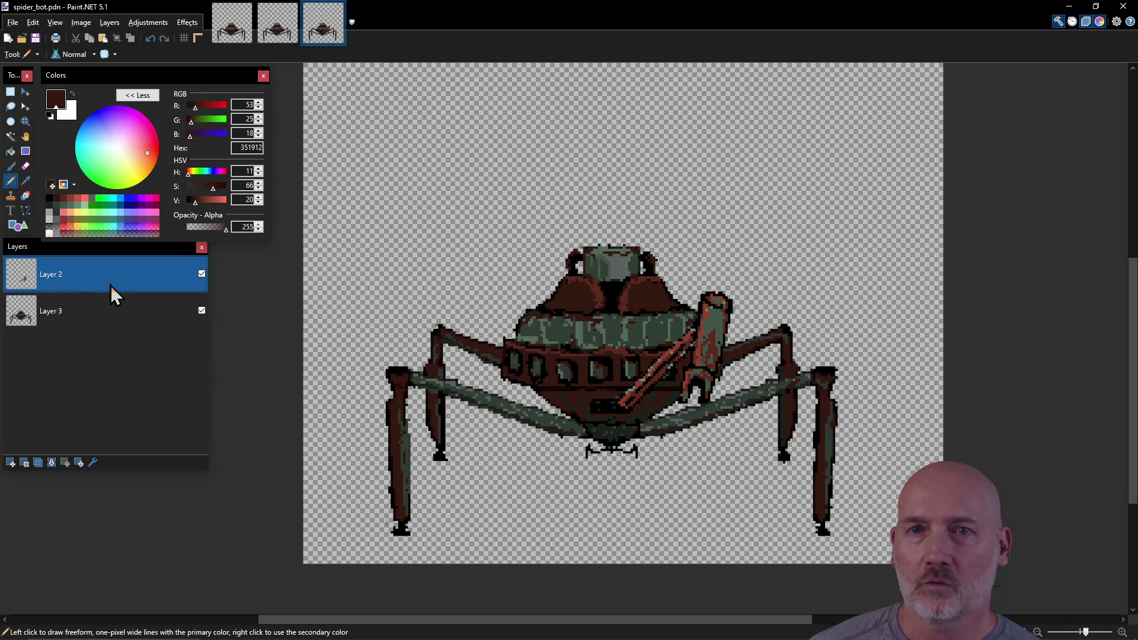
double_click(56, 315)
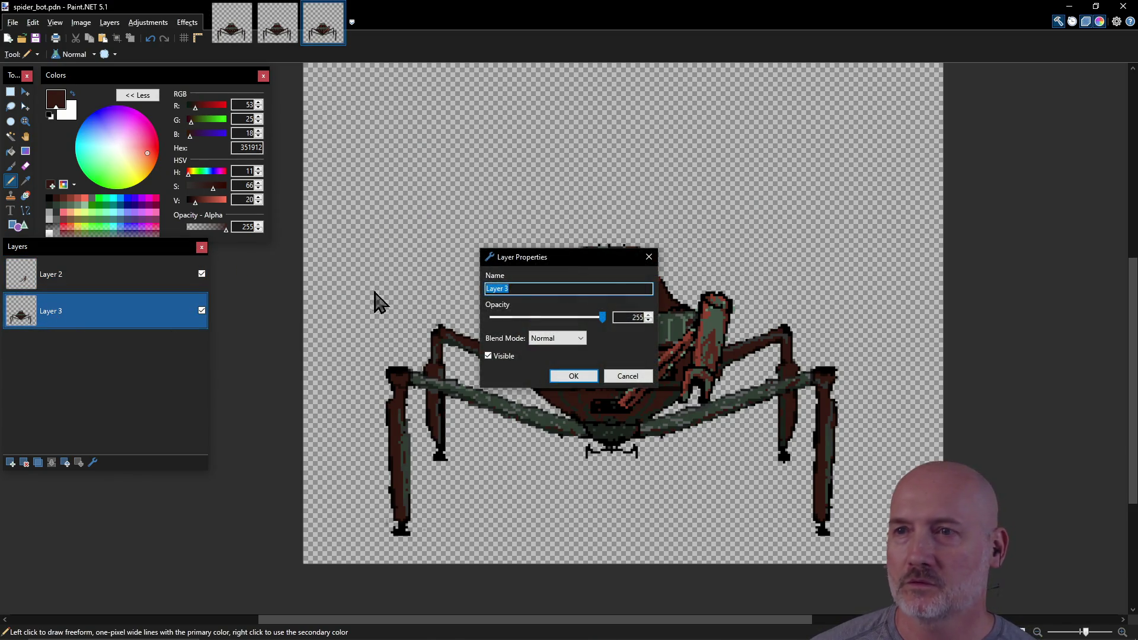
Rename Layer 3 to Body and Layer 2 to Claw Left.
text(Body)
key(Return)
double_click(66, 280)
text(Claw Left)
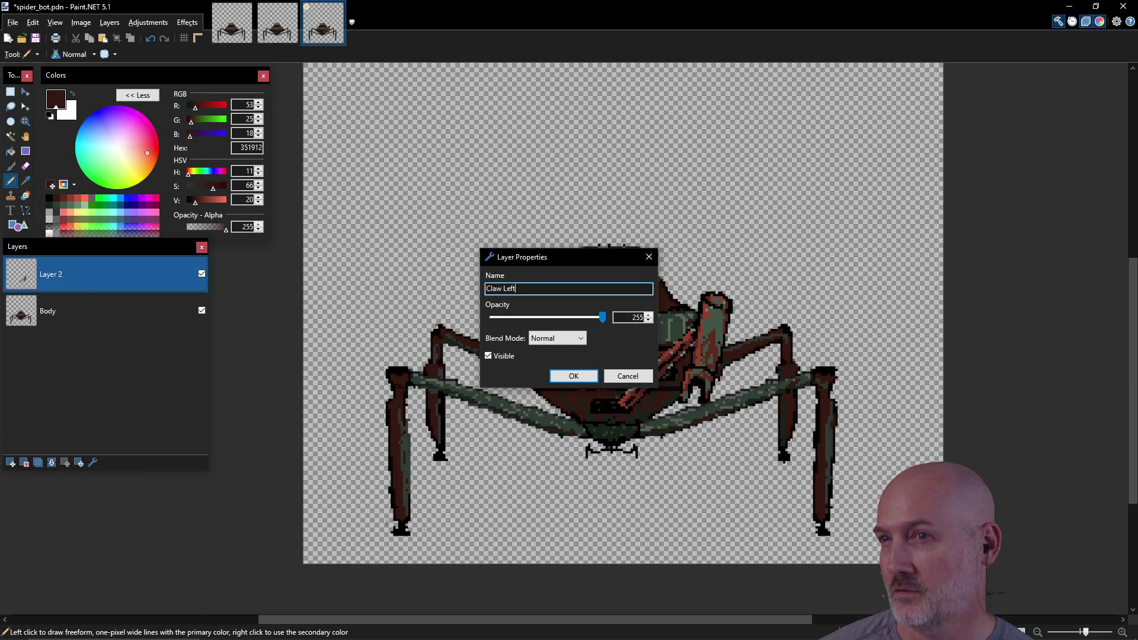
key(Return)
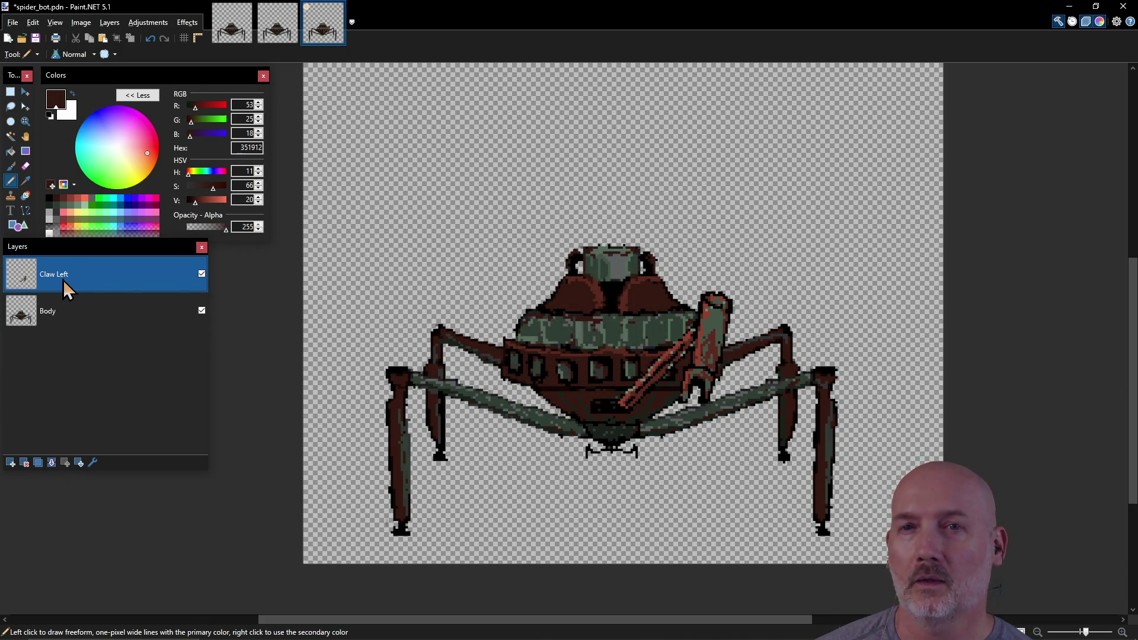
Duplicate the Claw Left layer and name the copy Claw Right.
click(109, 23)
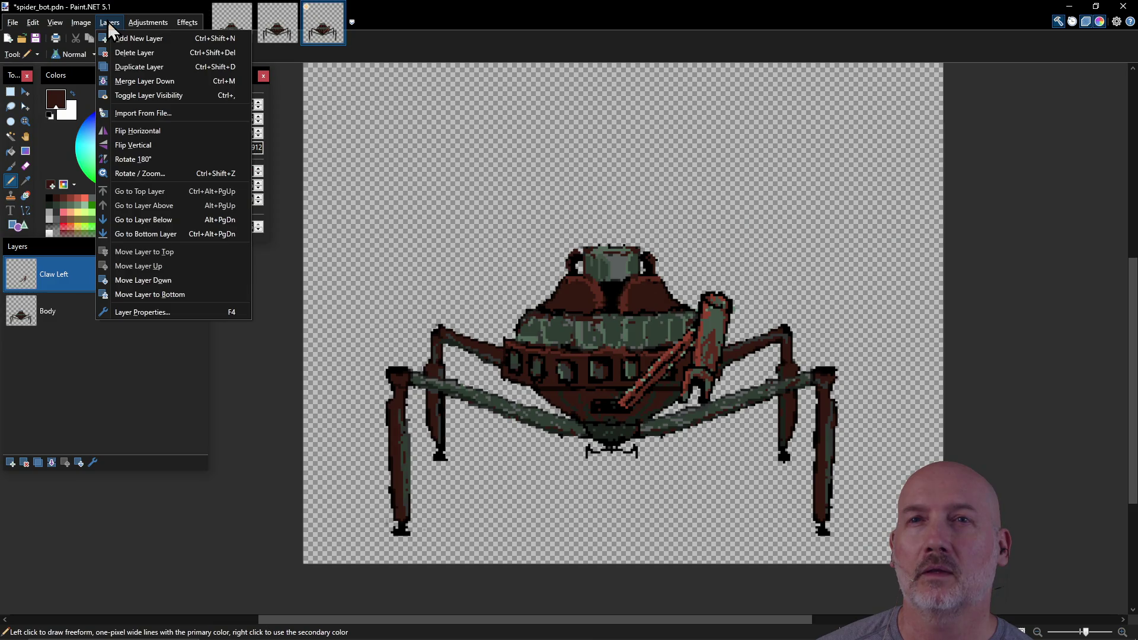
click(122, 66)
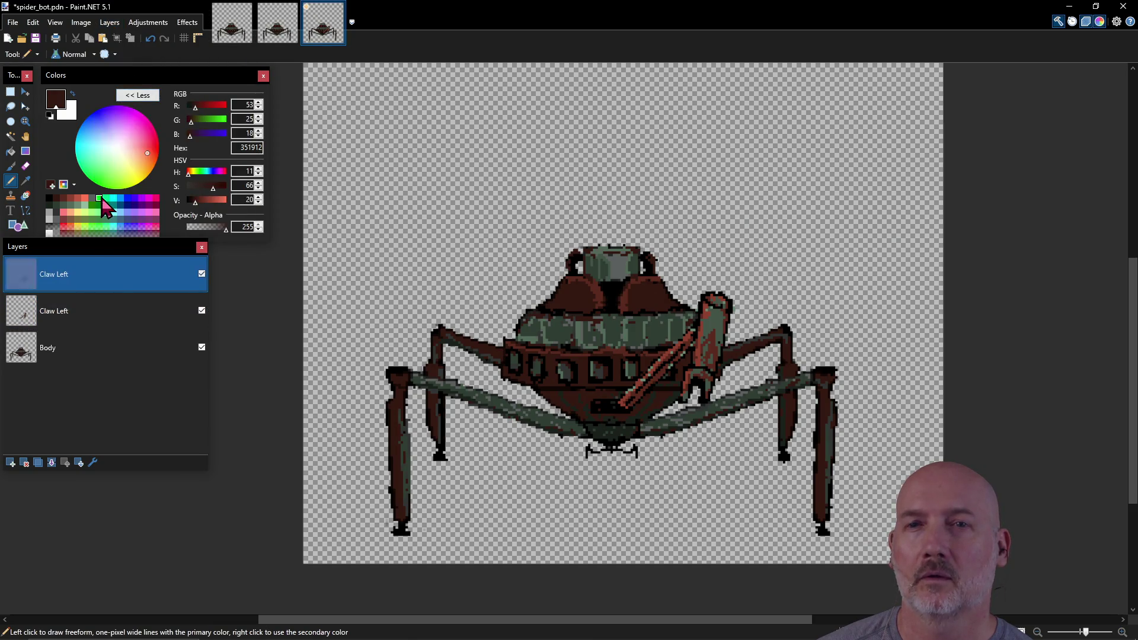
double_click(64, 286)
text(Claw Right)
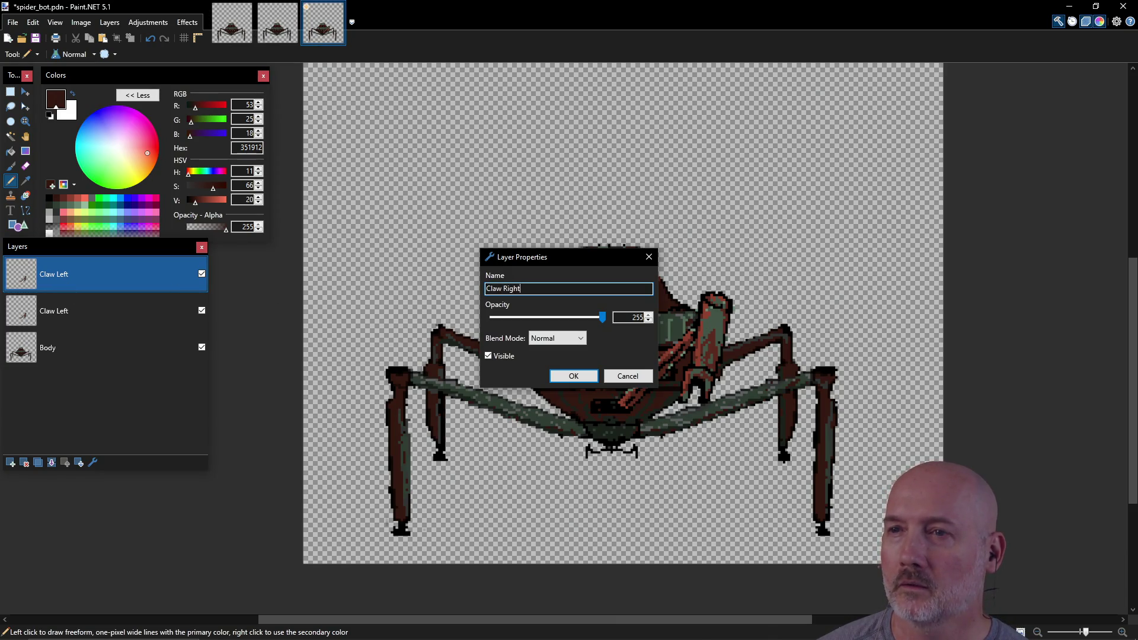
key(Return)
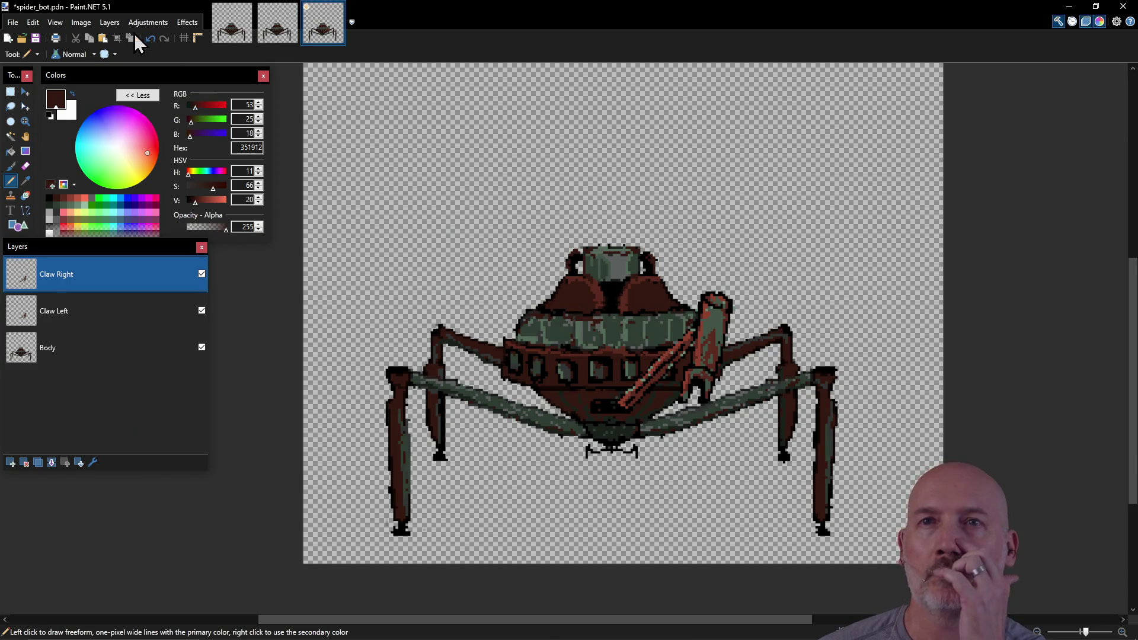
Flip the Claw Right layer horizontally and shift the mirrored claw slightly left.
click(109, 24)
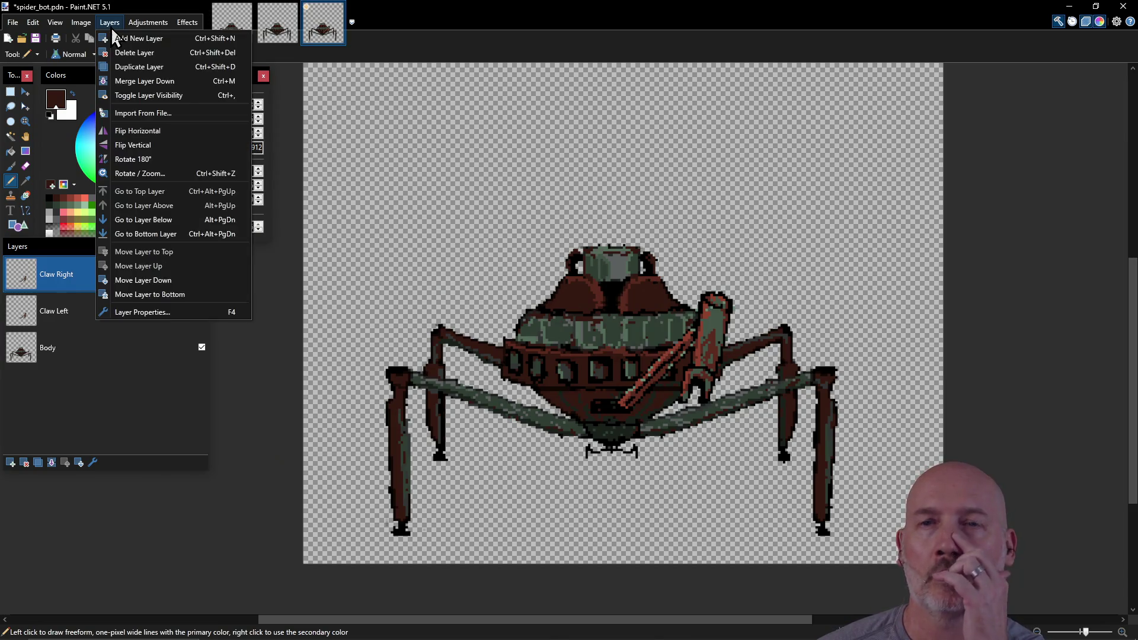
click(170, 131)
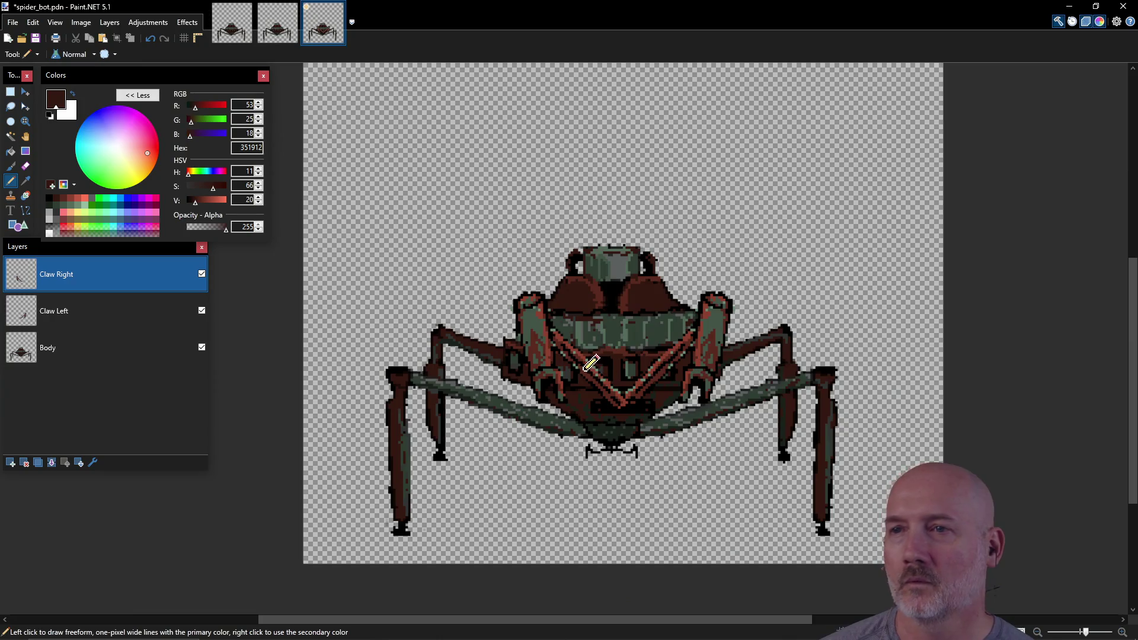
click(26, 101)
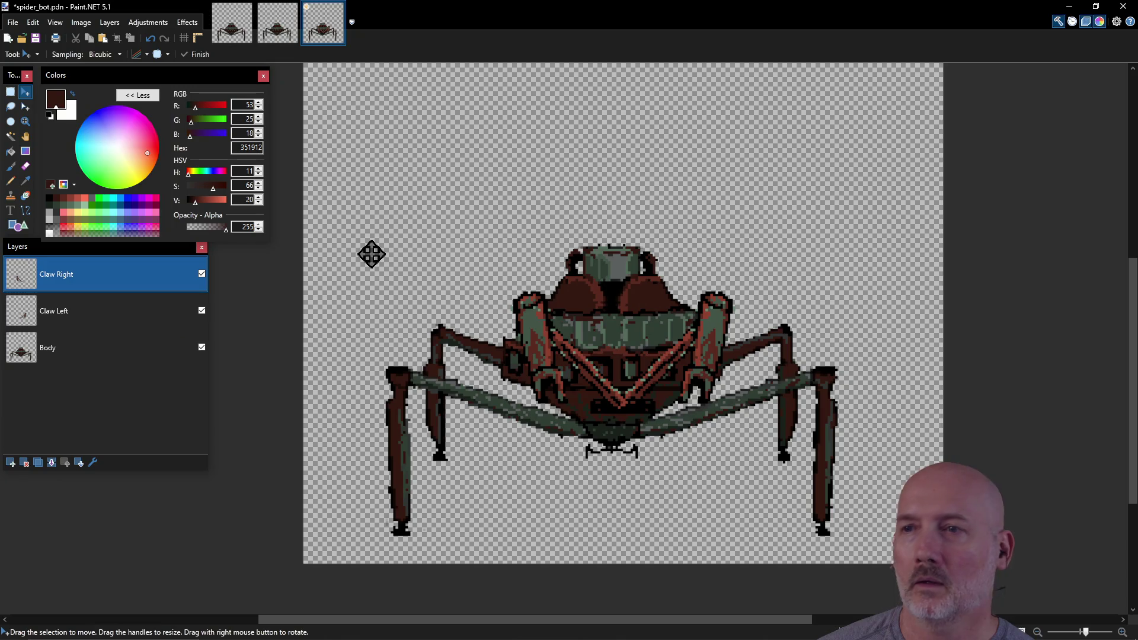
drag(586, 359, 559, 365)
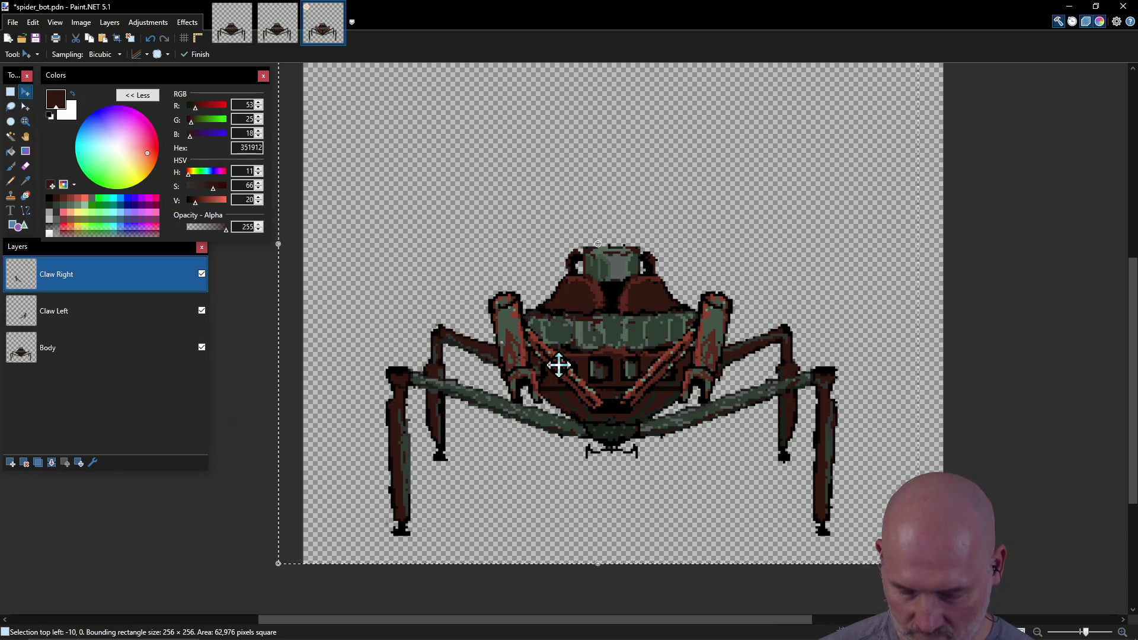
Drop the pixel selection and delete the Claw Right layer.
ctrl+click(205, 348)
key(ctrl+d)
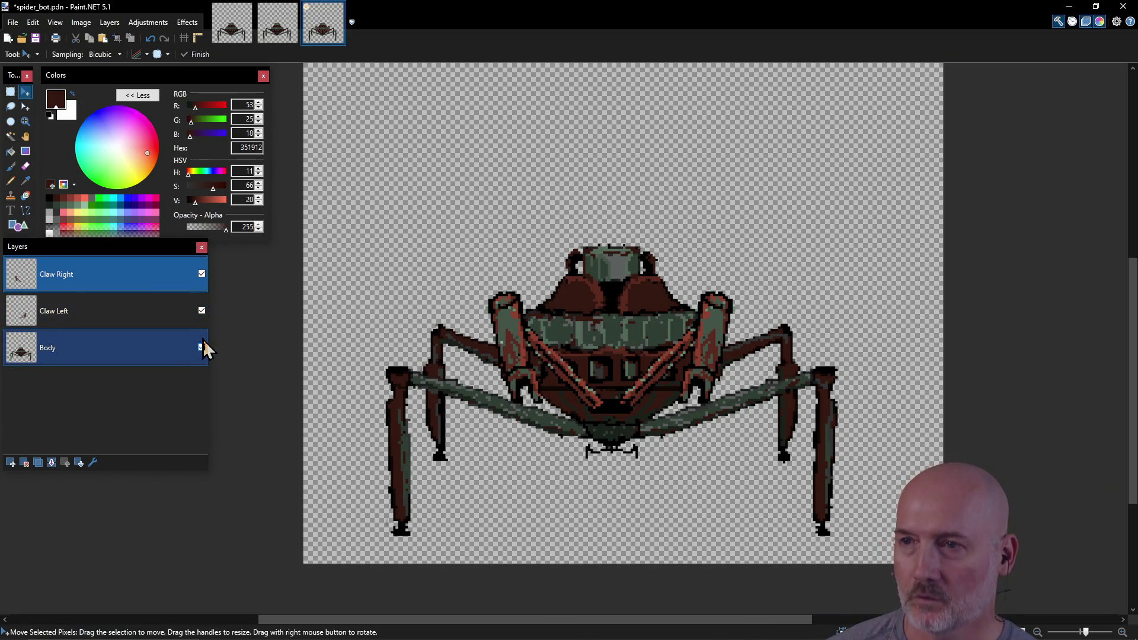
click(138, 270)
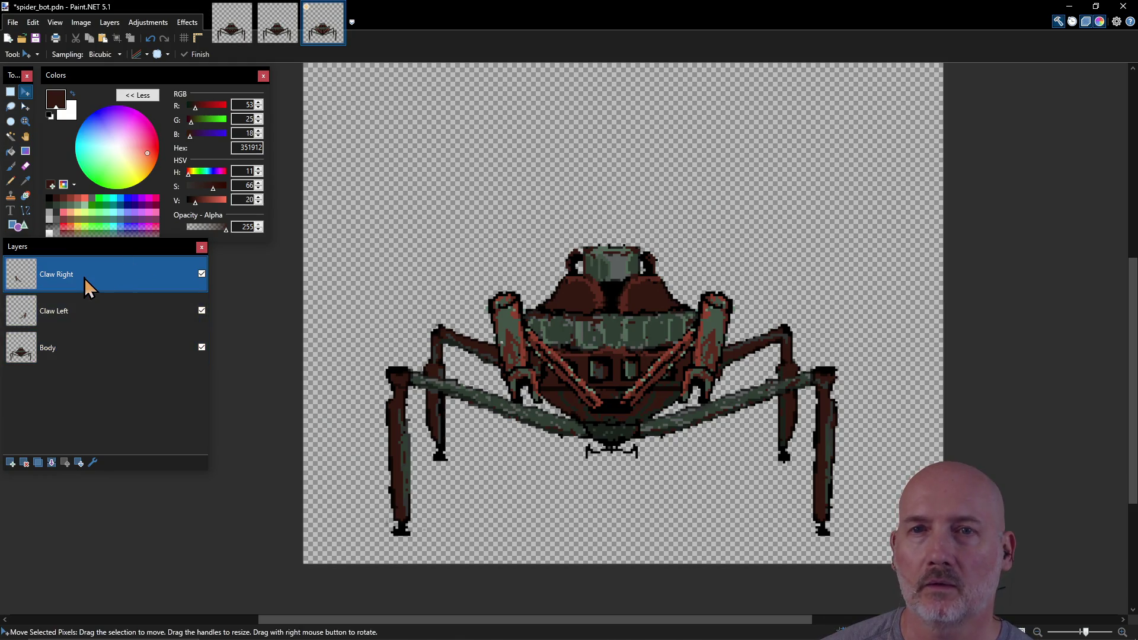
click(108, 22)
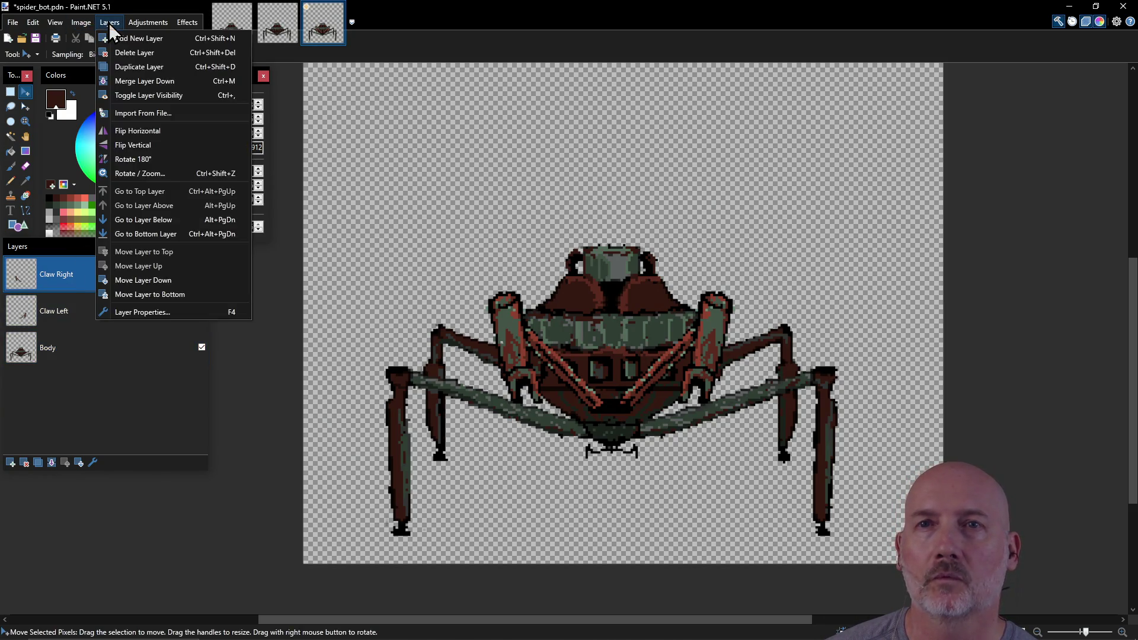
click(134, 53)
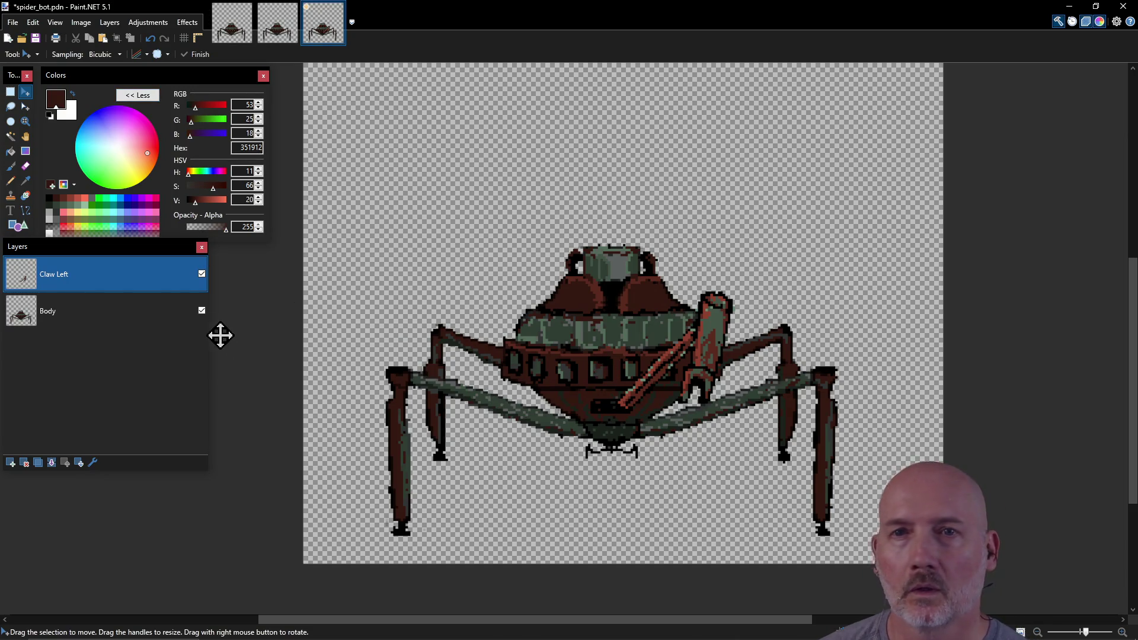
Touch up the Body and Claw Left layers using the black Pencil and the Eraser.
click(11, 180)
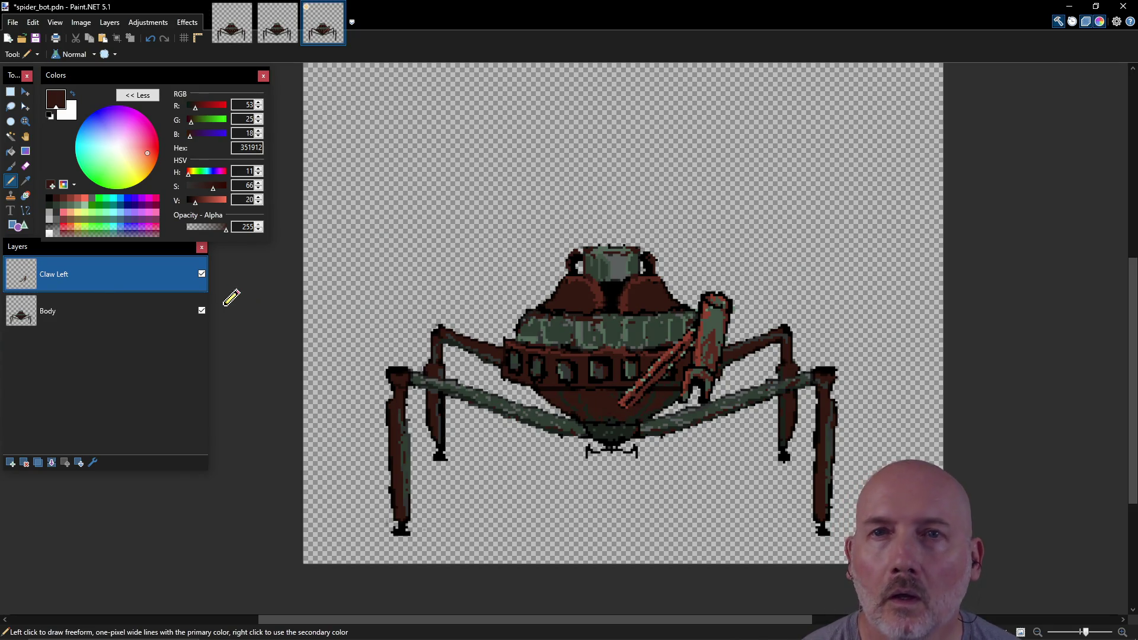
click(56, 198)
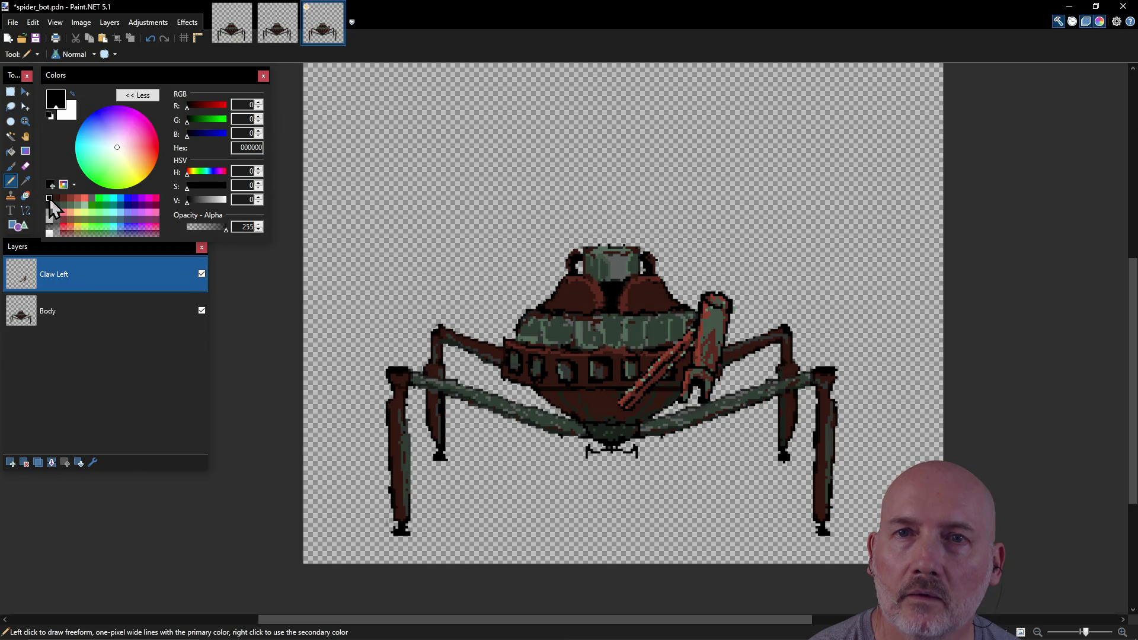
click(106, 314)
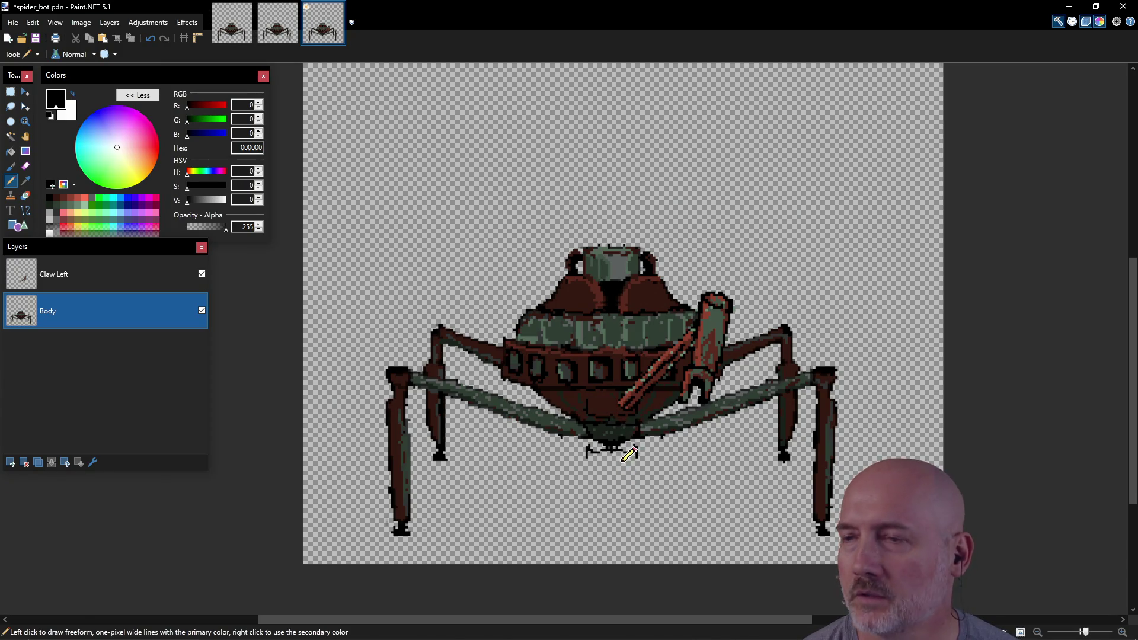
key(ctrl)
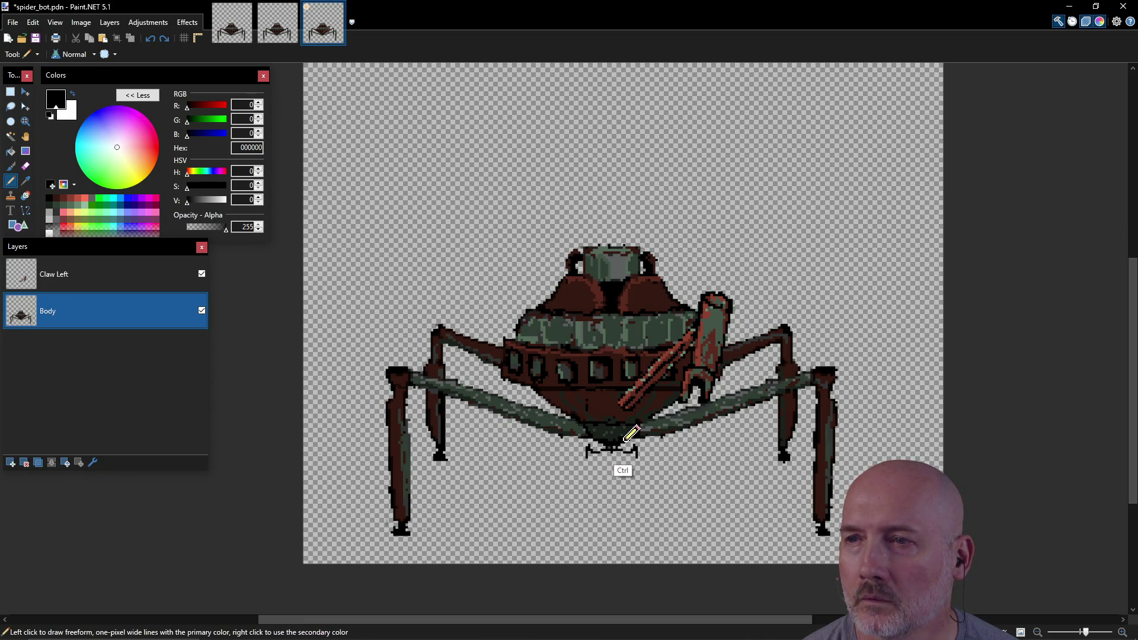
click(103, 272)
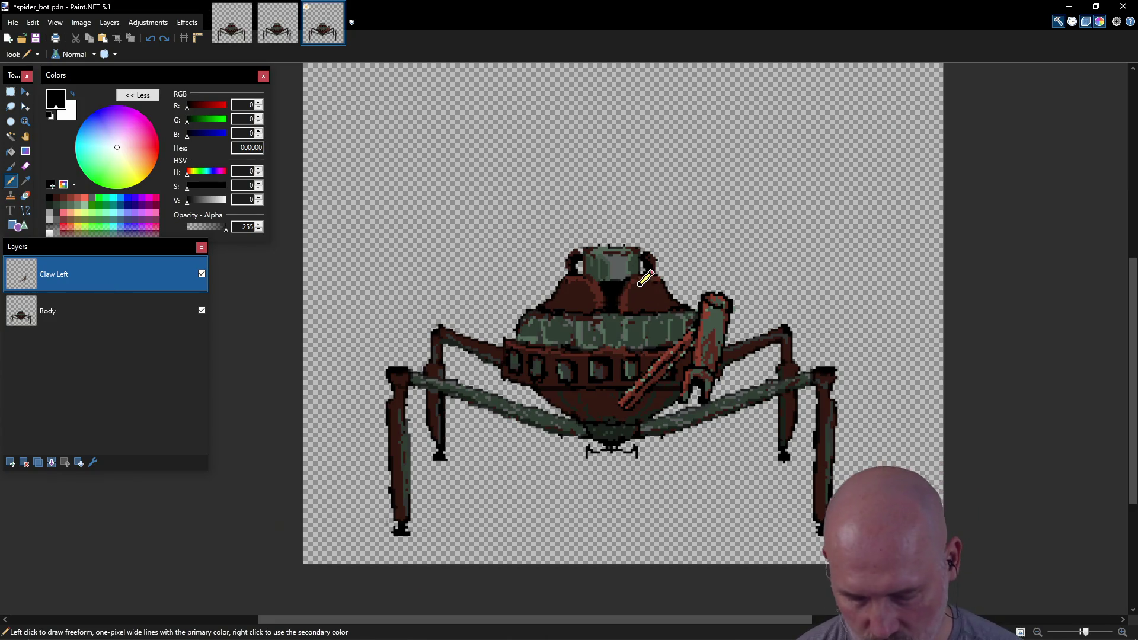
key(e)
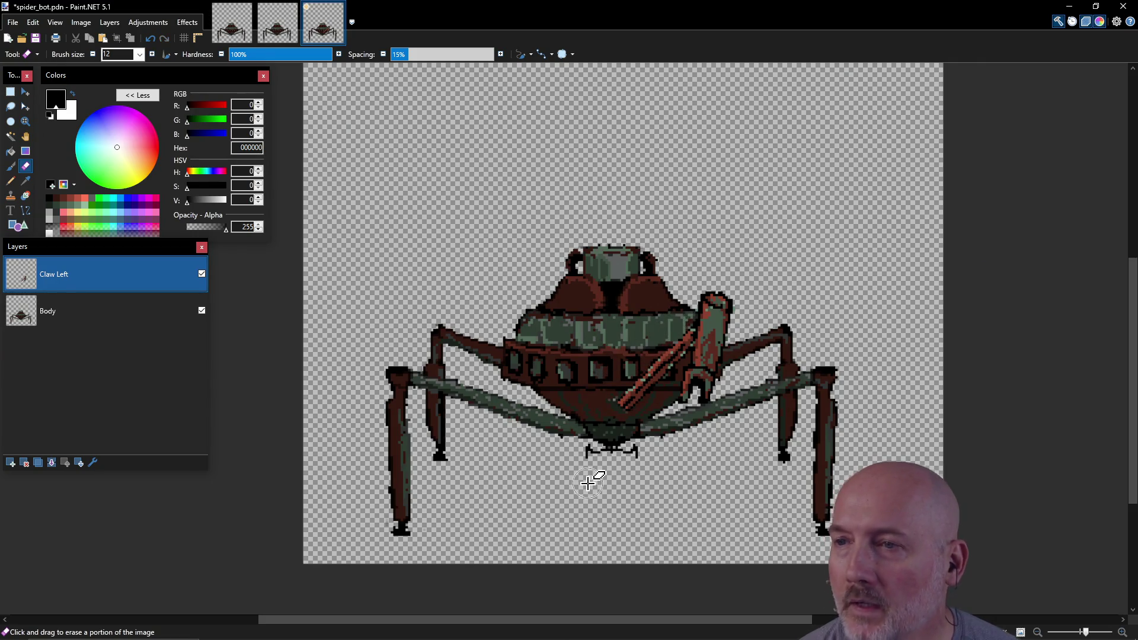
Set the Pencil to dark brown 351912 on the Body layer and save spider_bot.pdn.
click(68, 310)
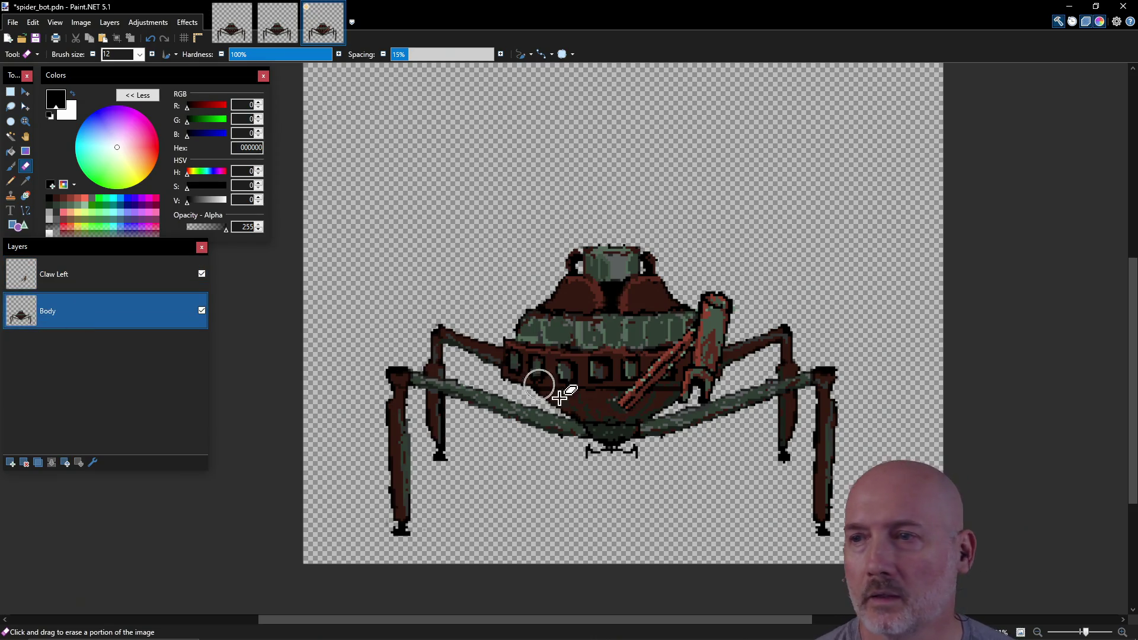
key(p)
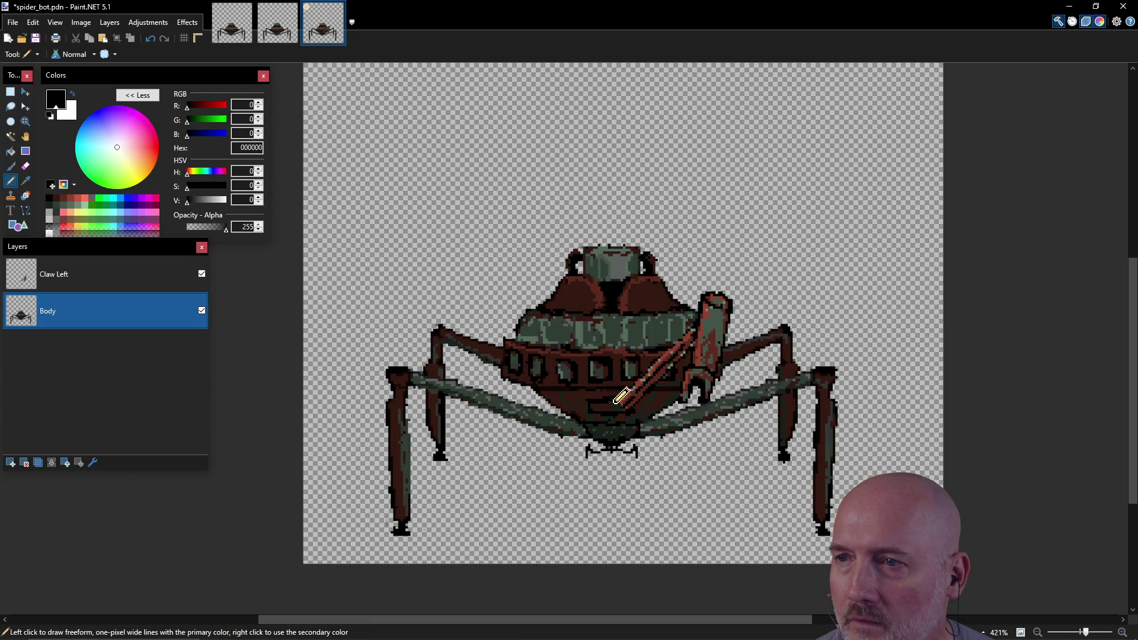
key(ctrl)
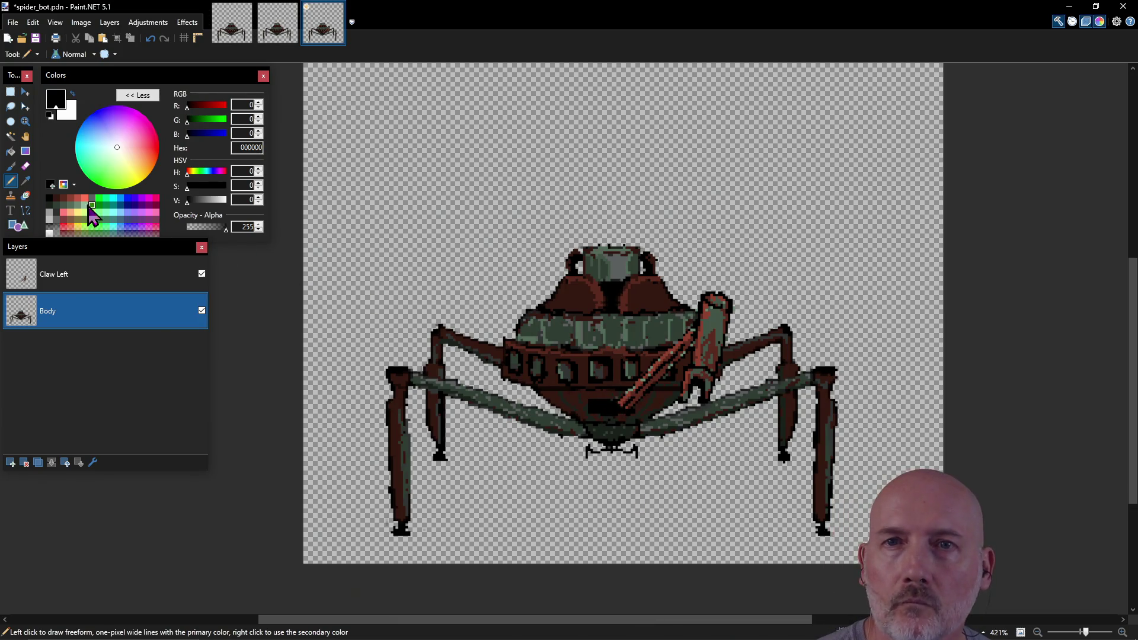
click(69, 202)
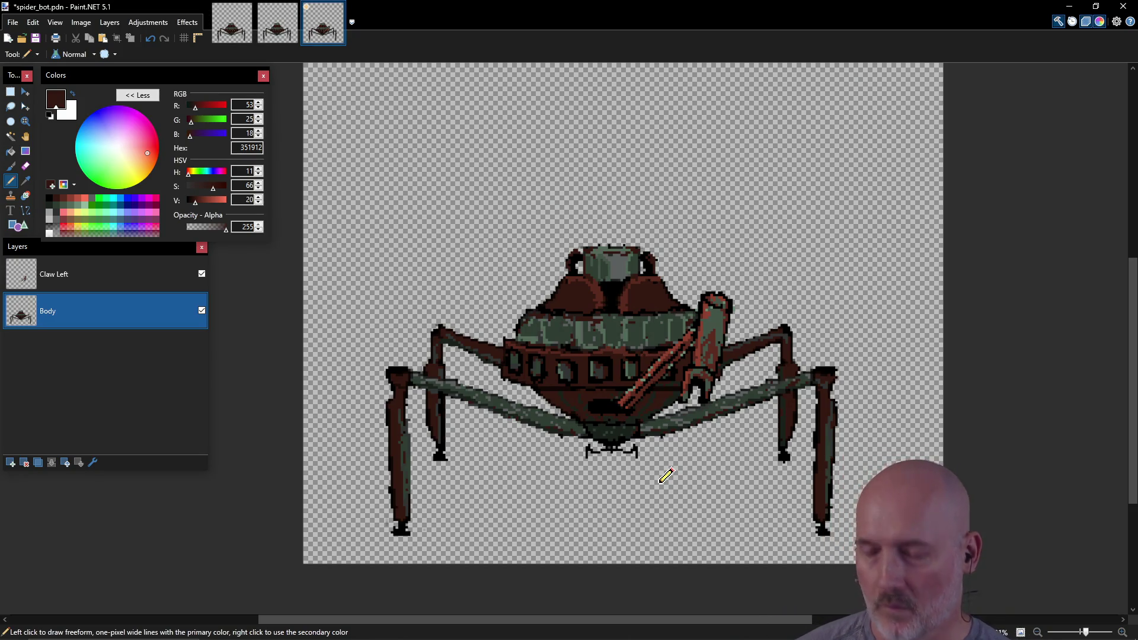
key(ctrl+s)
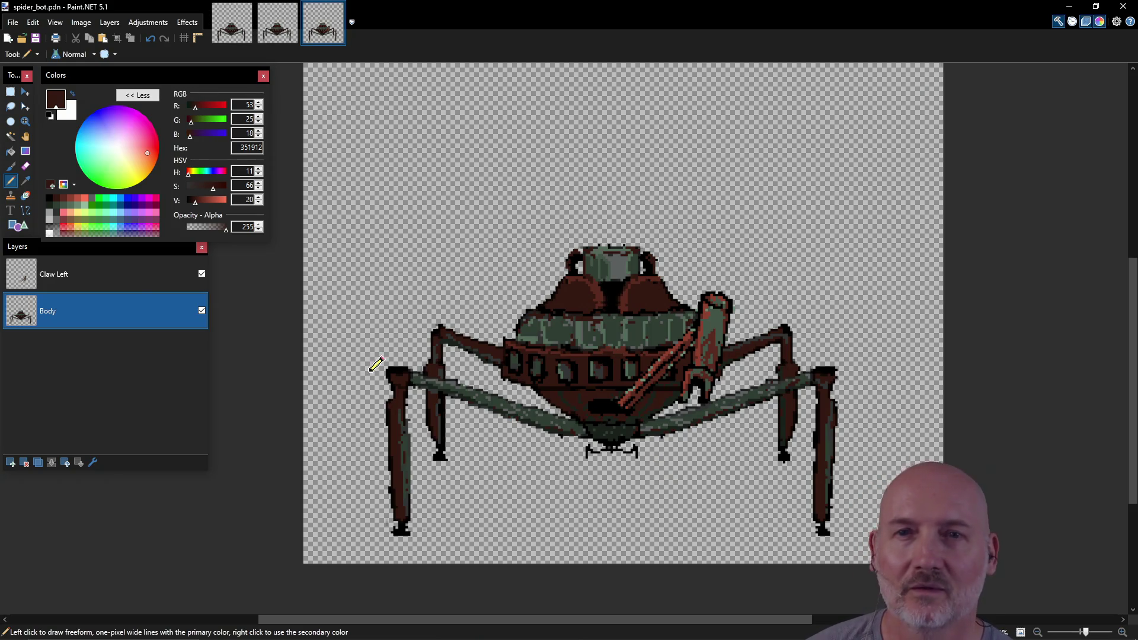
click(109, 273)
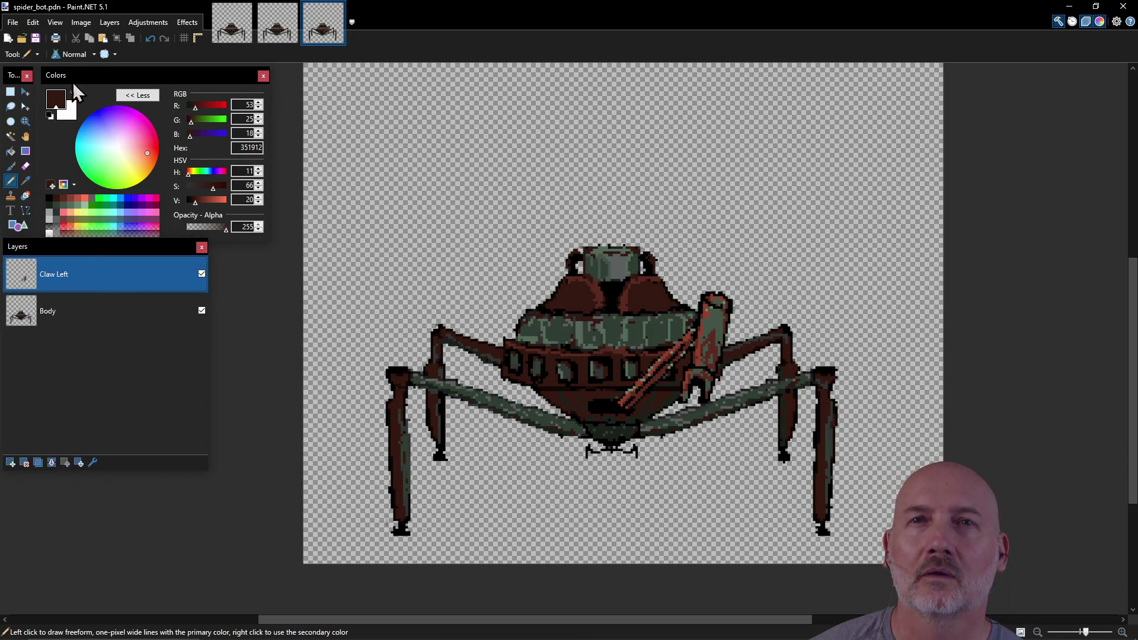
Duplicate the Claw Left layer and flip the copy horizontally.
click(32, 22)
click(31, 25)
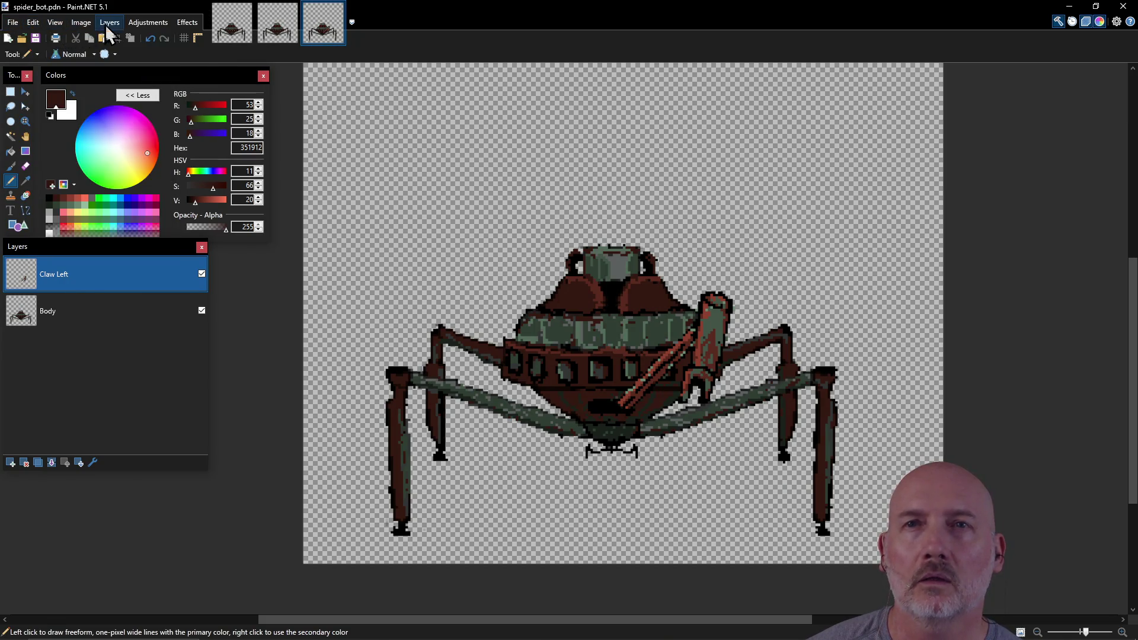
click(109, 23)
click(148, 67)
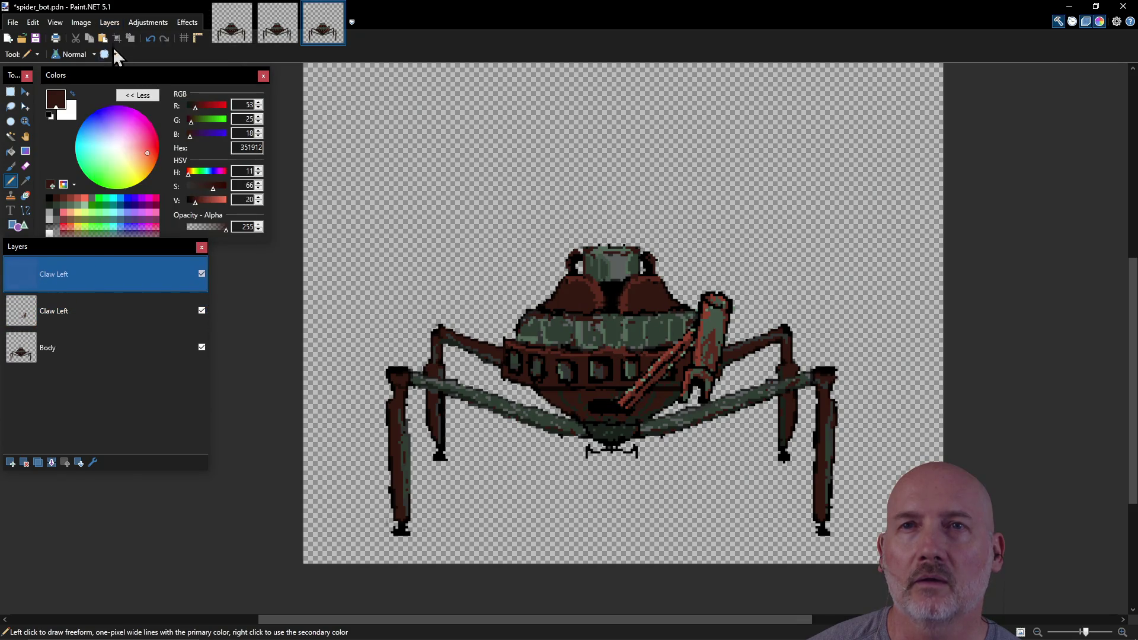
click(111, 24)
click(136, 131)
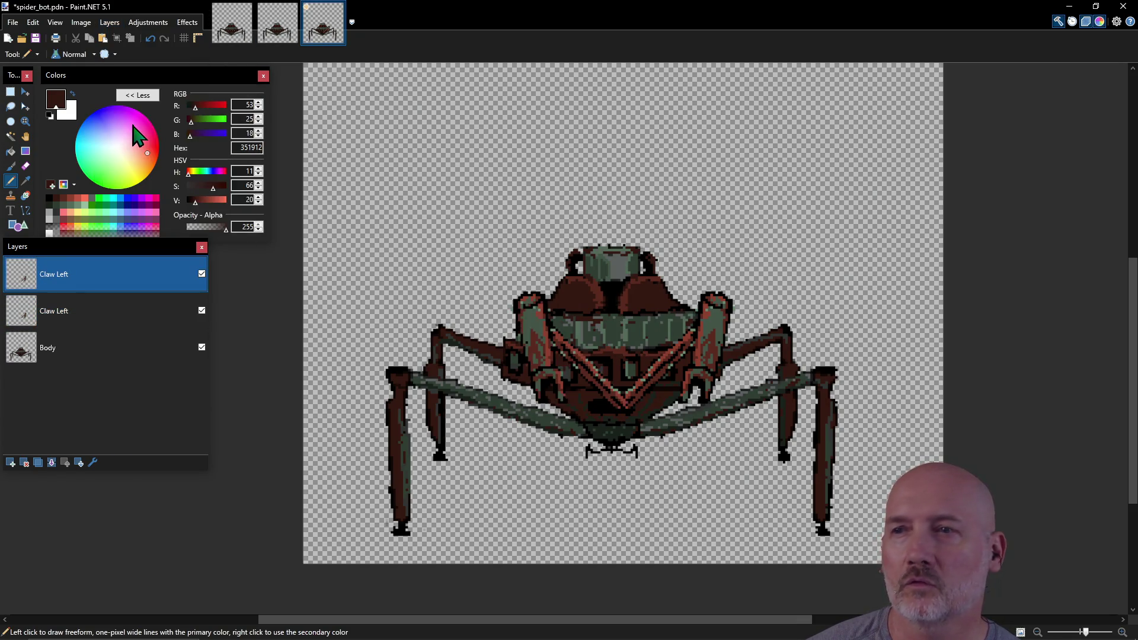
Shift the mirrored claw left into a symmetric position and save the drawing.
click(109, 27)
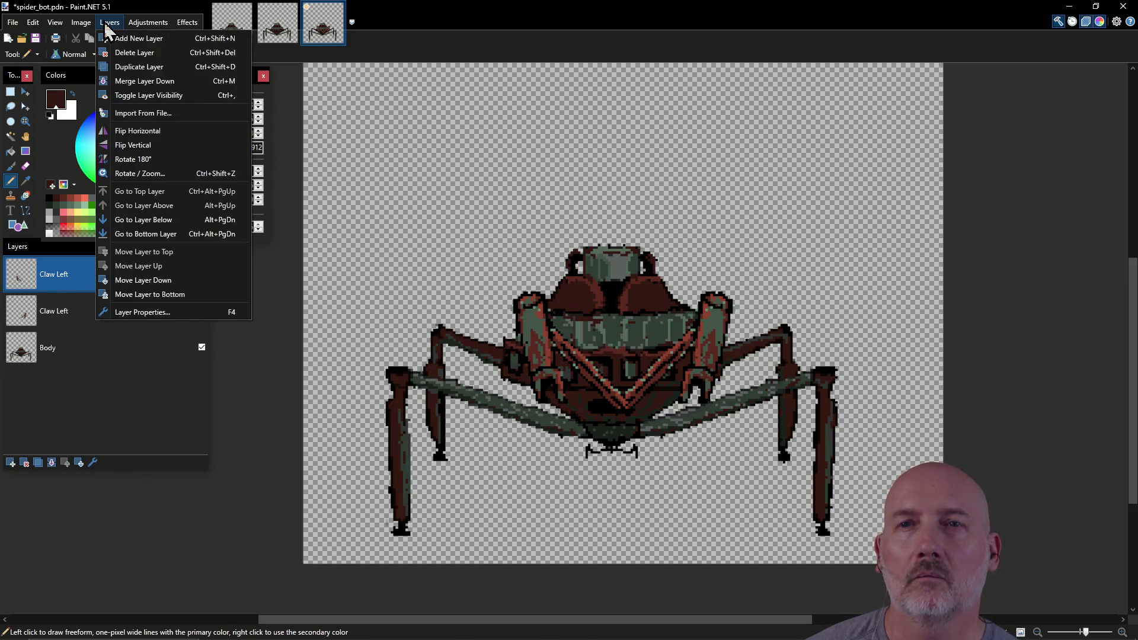
click(109, 24)
click(25, 91)
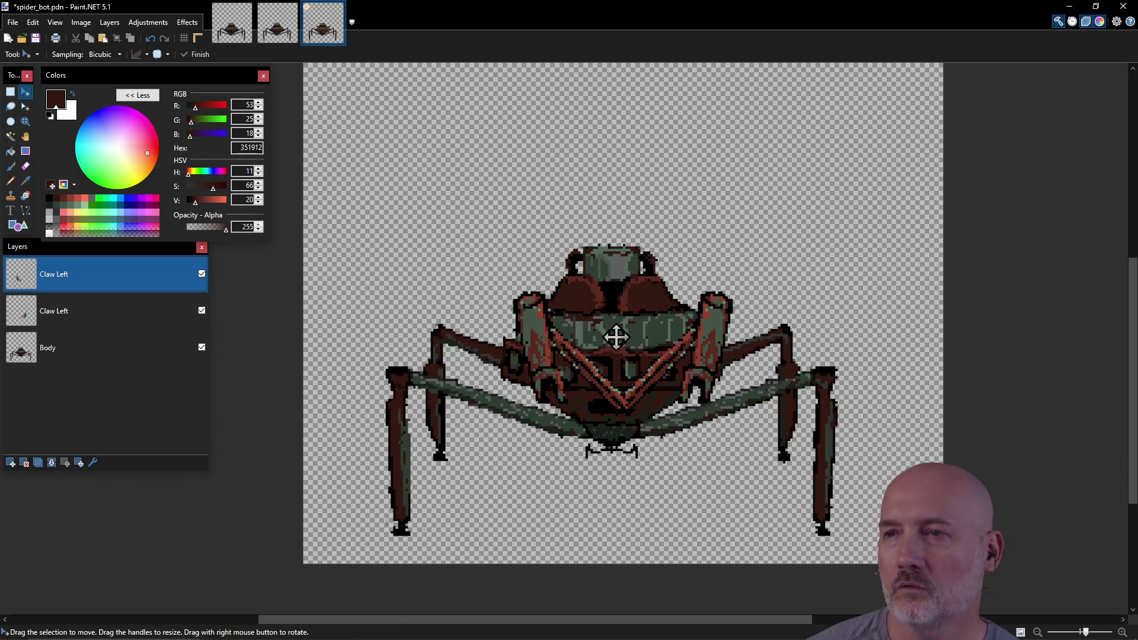
drag(581, 371, 559, 372)
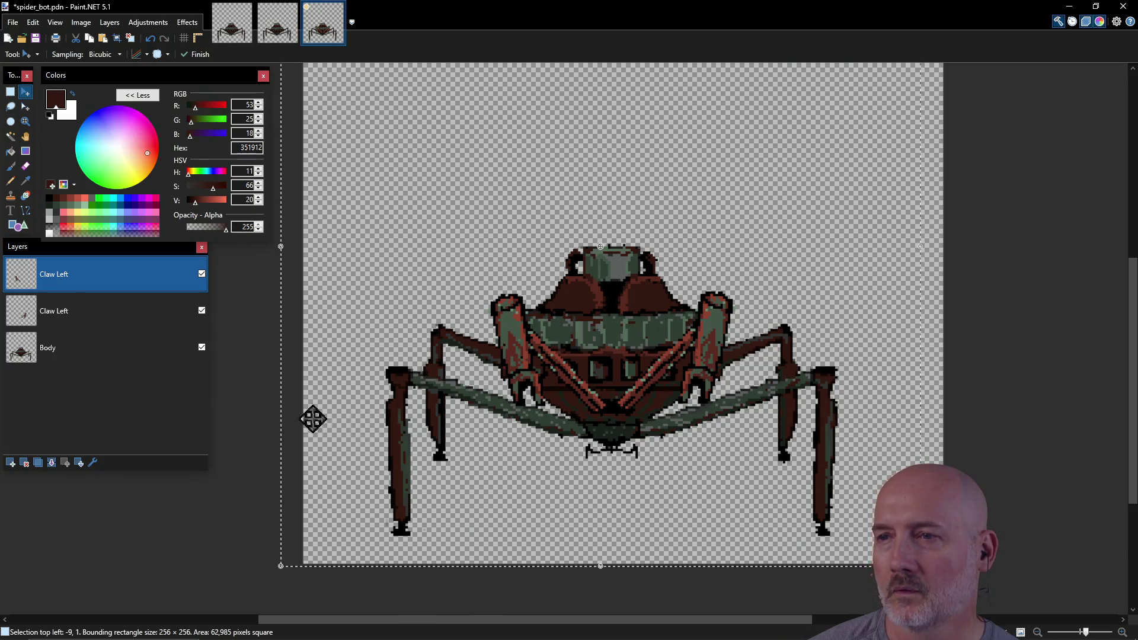
key(ctrl+d)
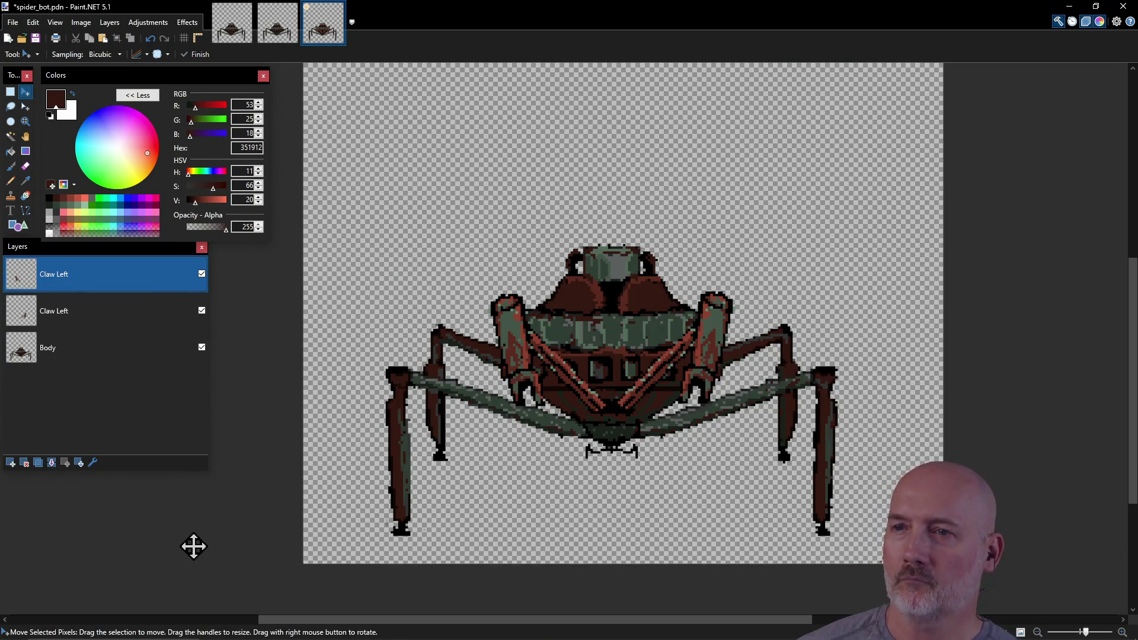
key(ctrl+s)
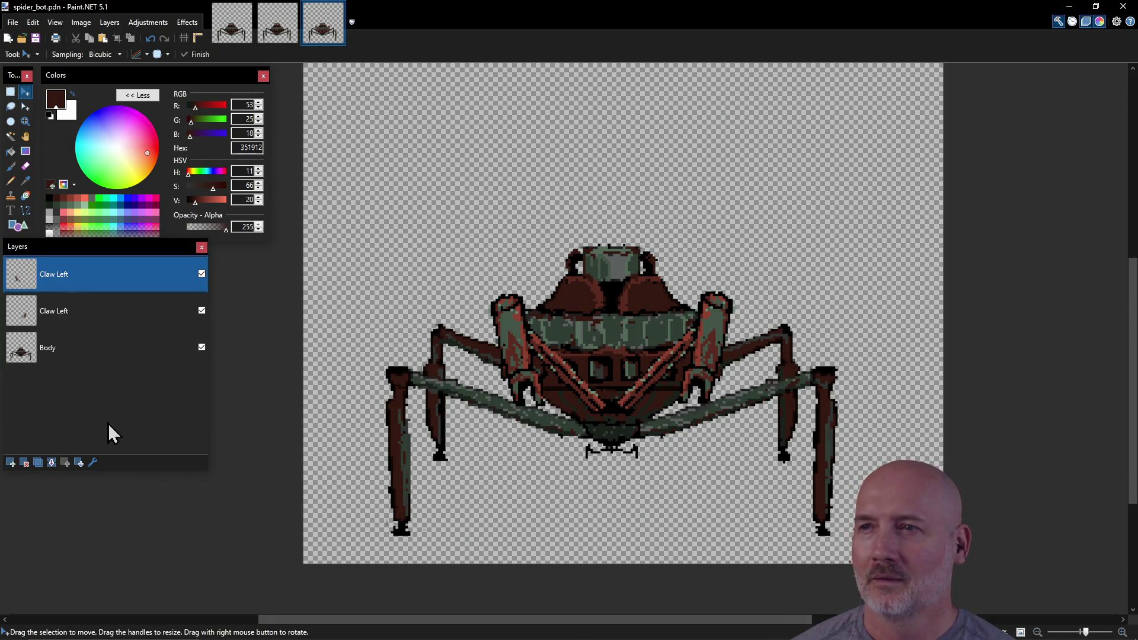
Export as PNG over the existing spider_bot.png, flattening the layers into one Background.
click(12, 22)
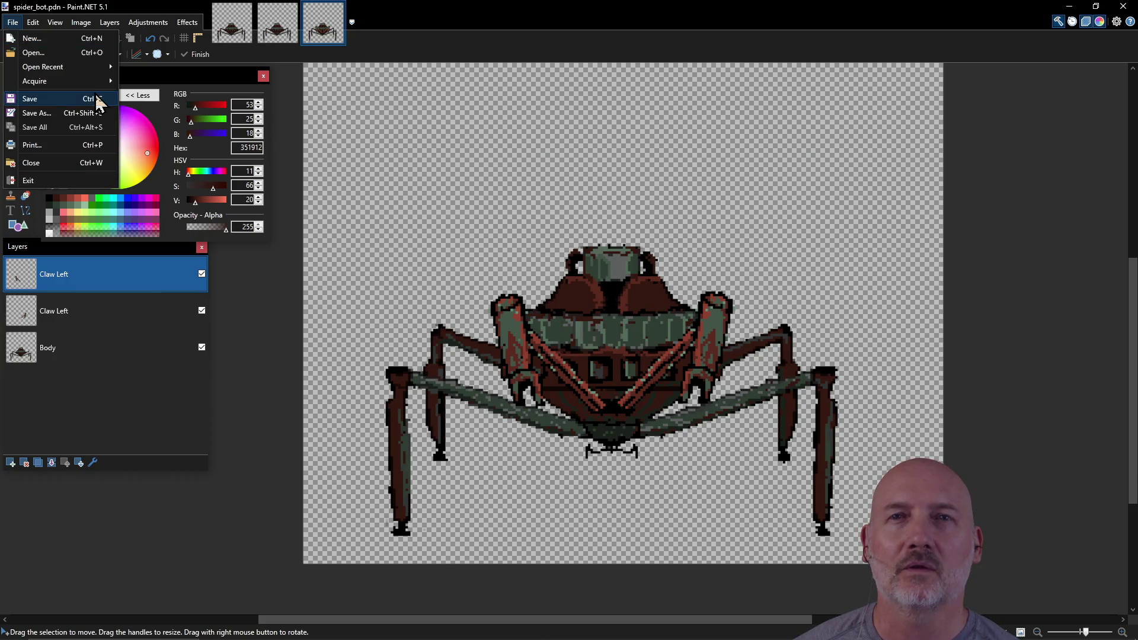
click(68, 114)
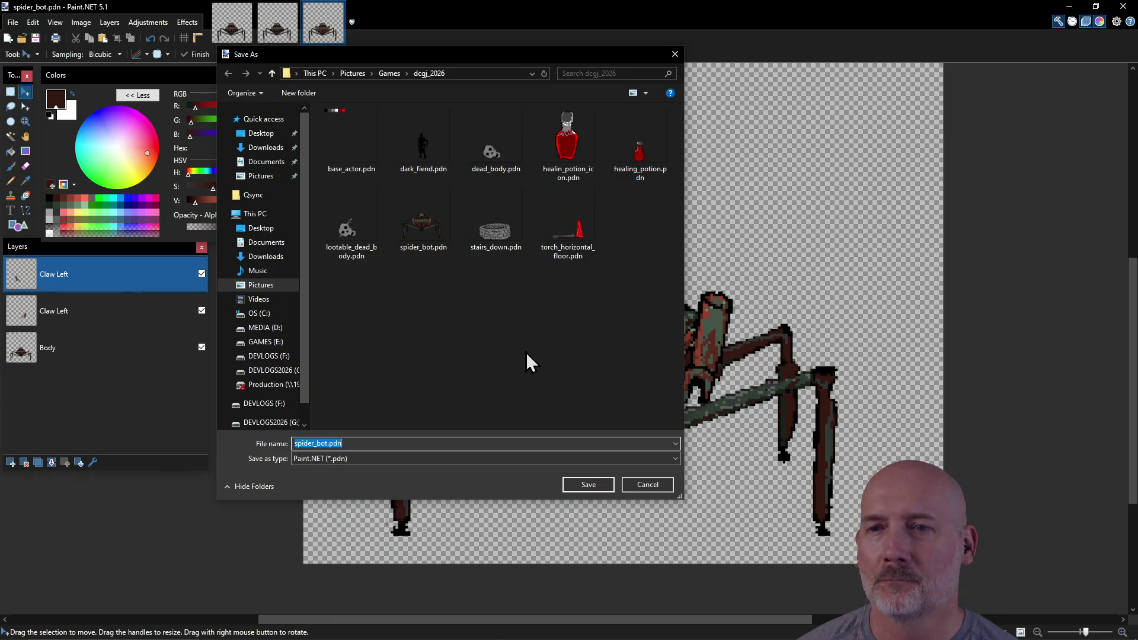
click(570, 460)
click(550, 481)
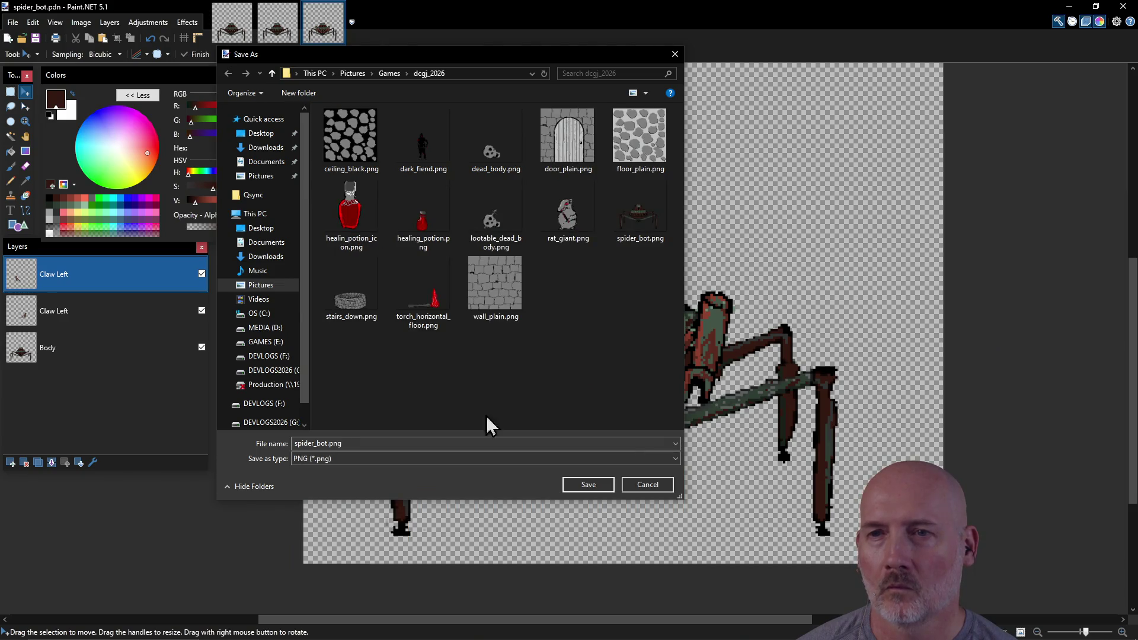
click(591, 485)
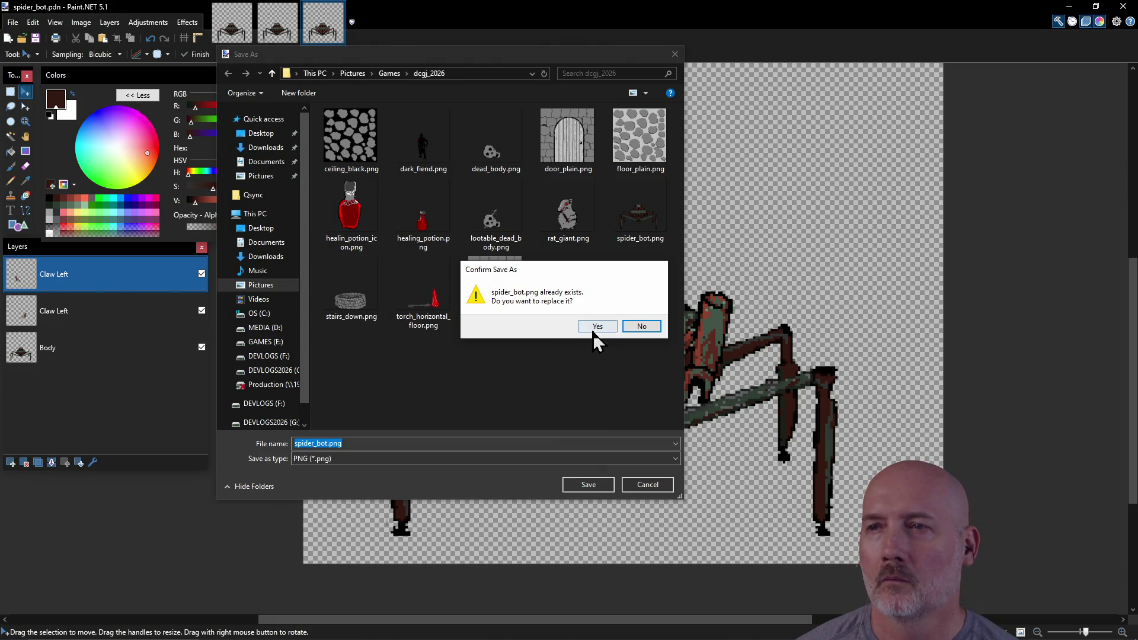
click(592, 326)
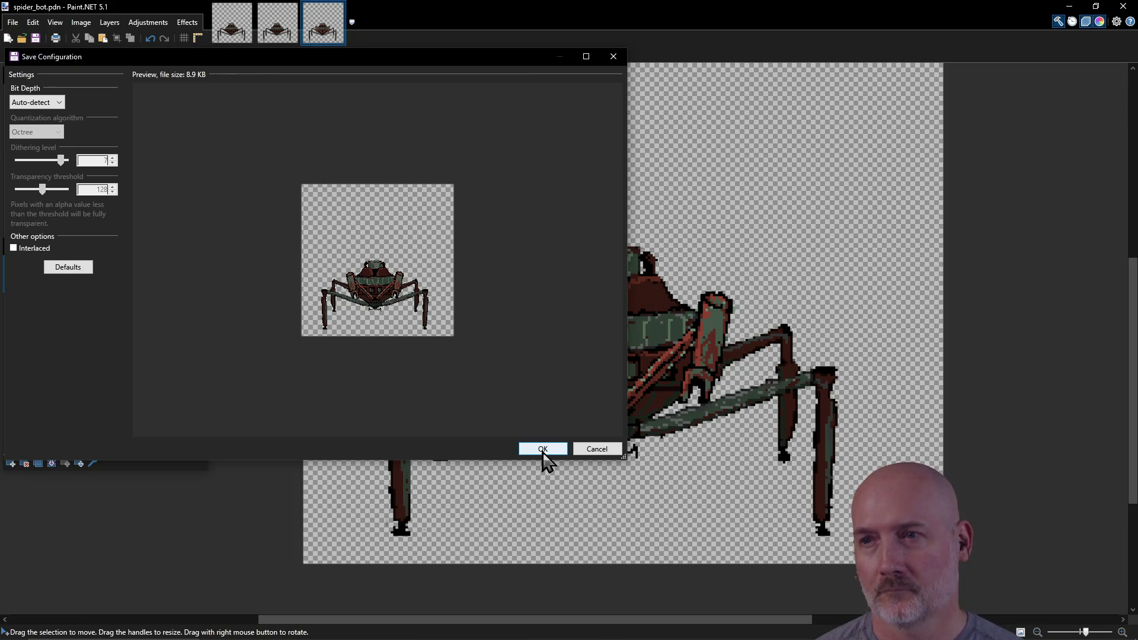
click(543, 452)
click(586, 339)
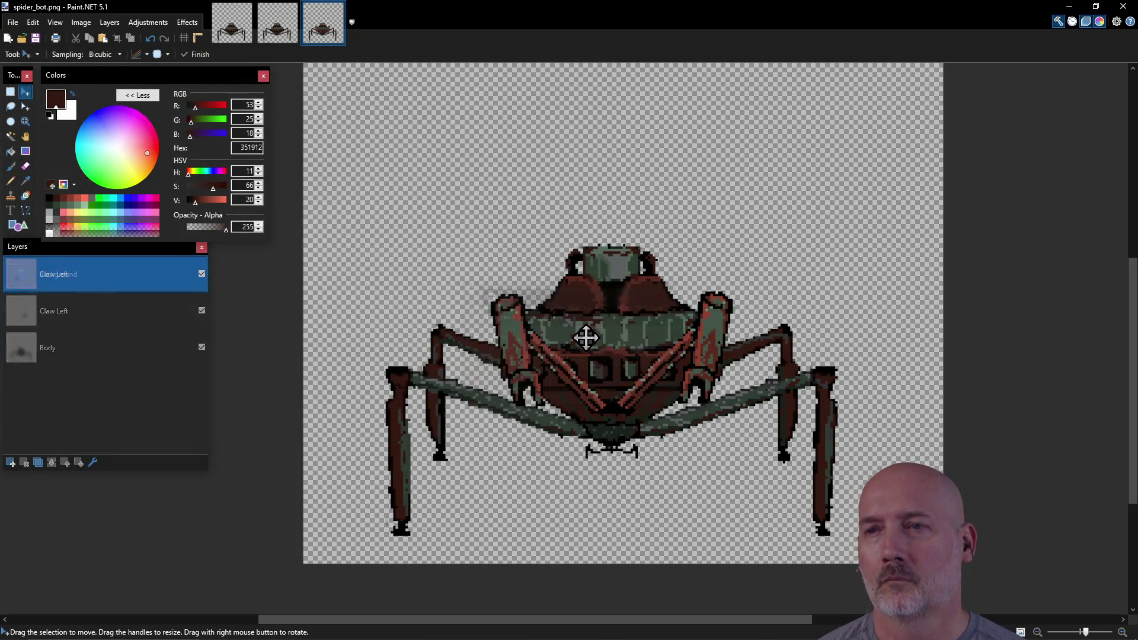
click(13, 24)
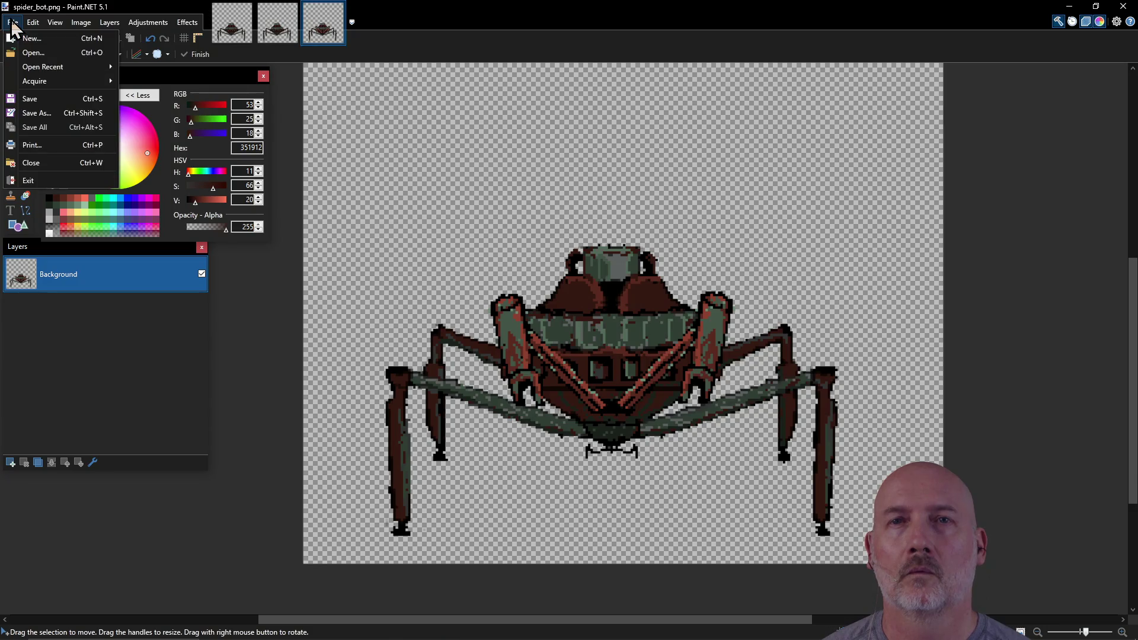
Reopen the layered spider_bot.pdn from the recent files list.
mouse_move(35, 66)
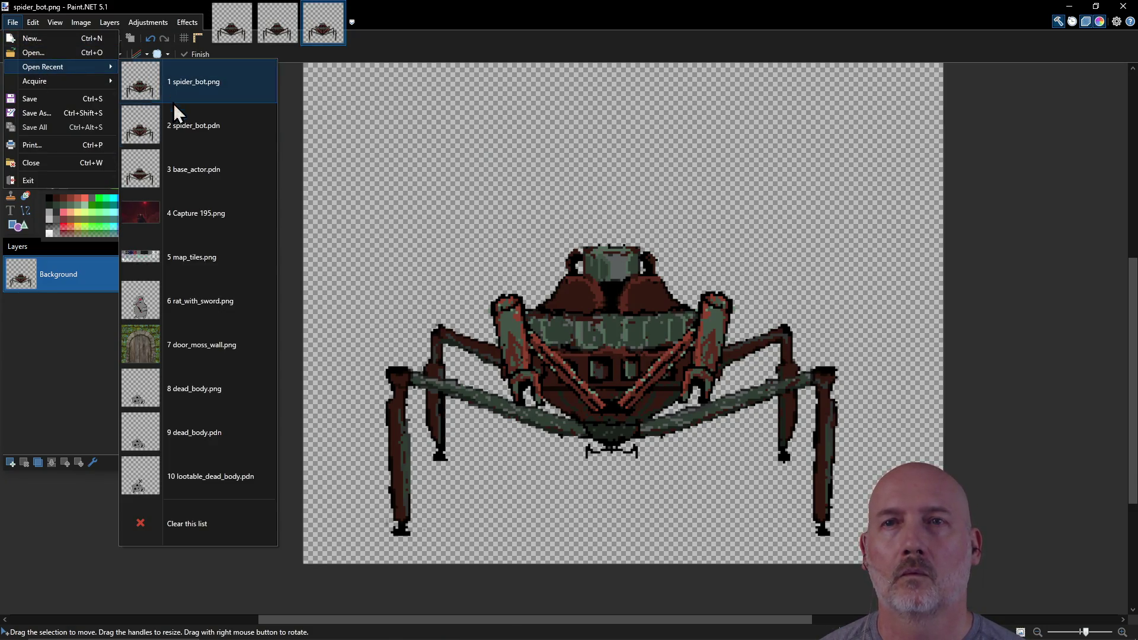
click(177, 130)
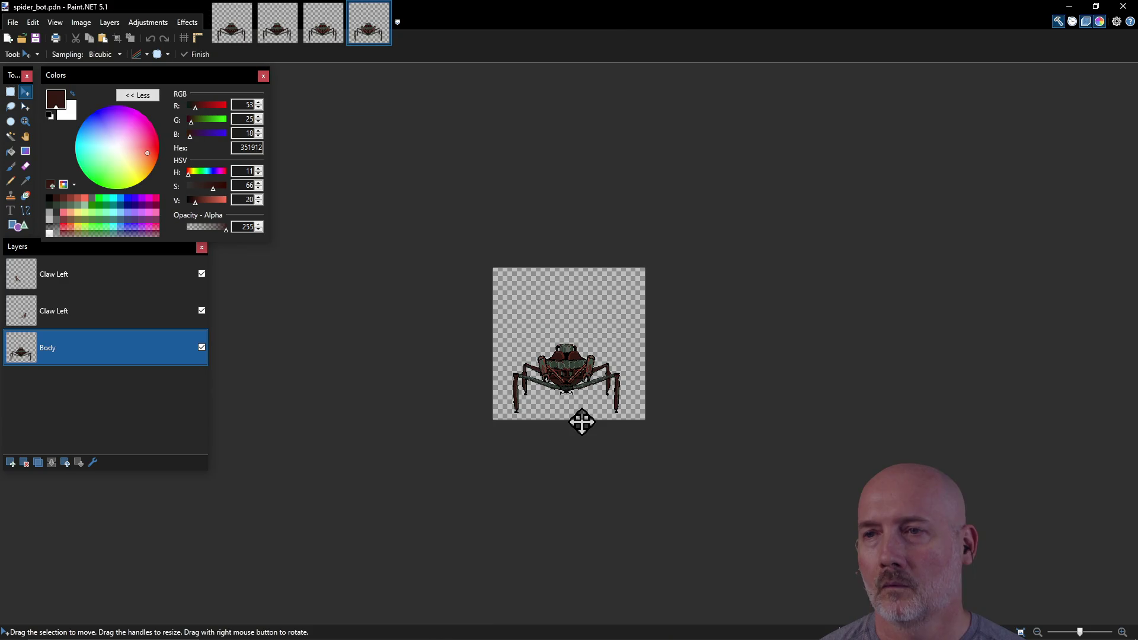
scroll(557, 384, up, 2)
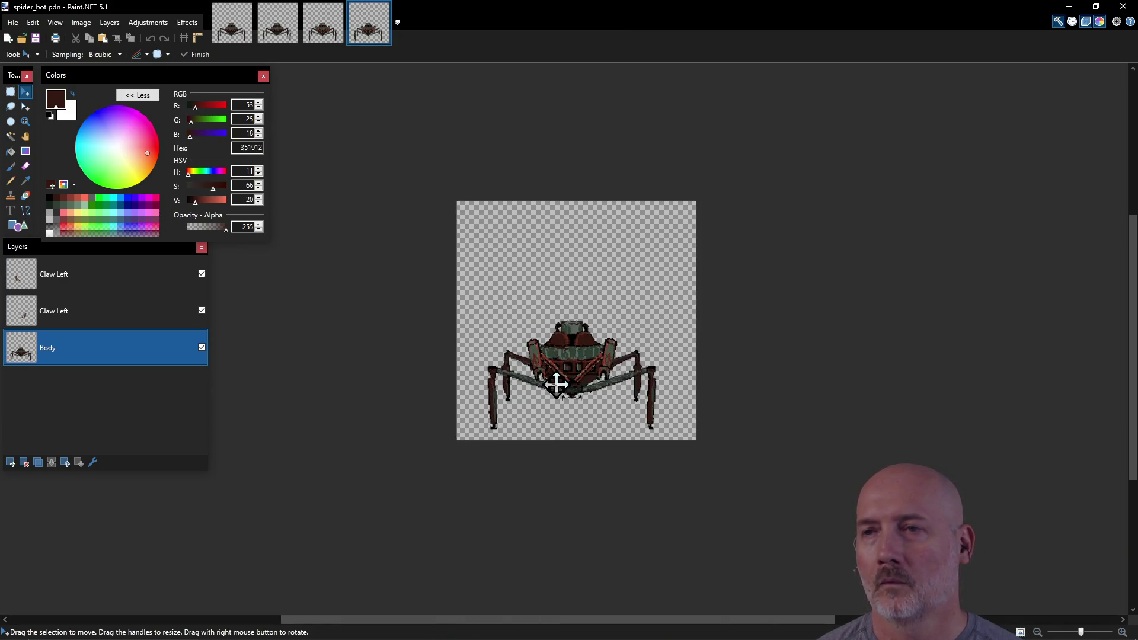
scroll(557, 384, up, 2)
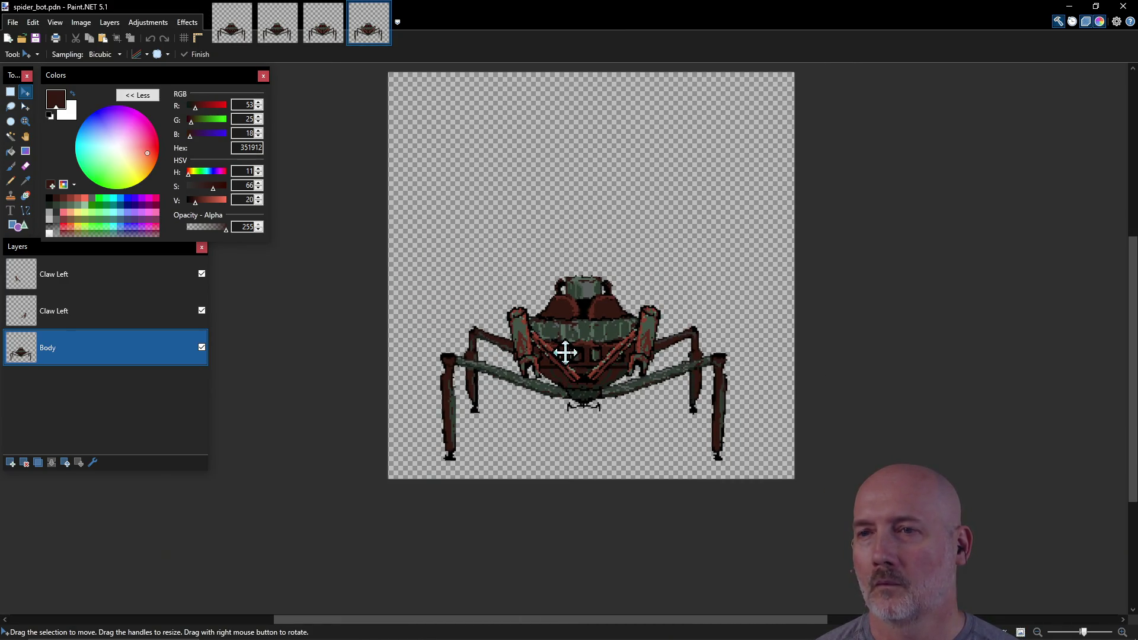
In PowerShell, rerun the cp command copying spider_bot.png into assets\sprites.
key(alt+Tab)
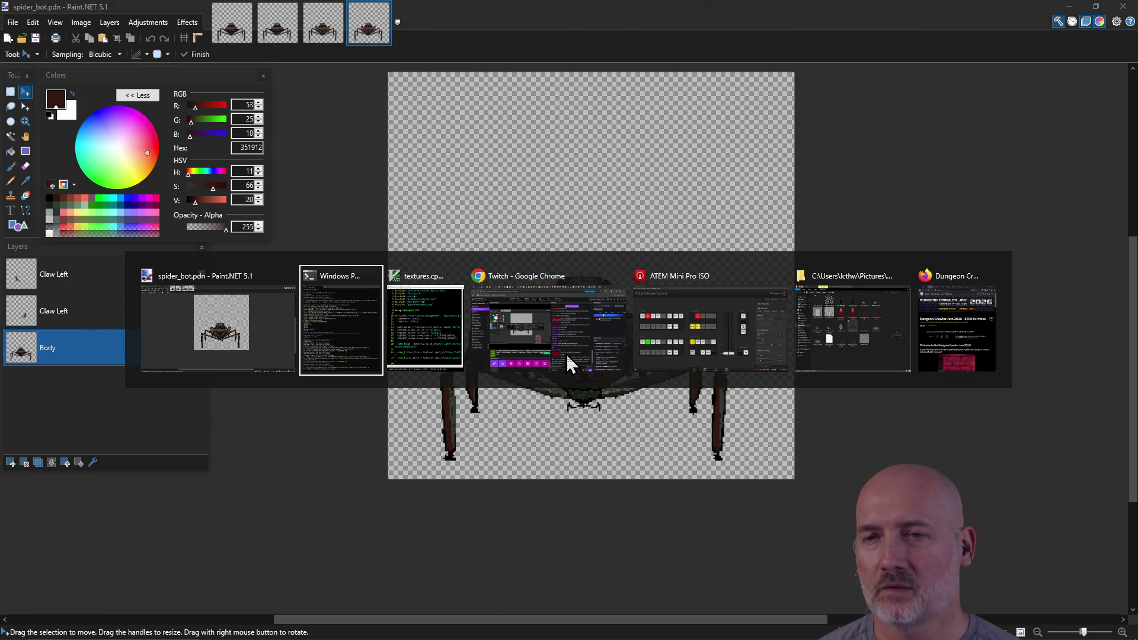
key(alt)
key(Up)
key(Up)
key(Return)
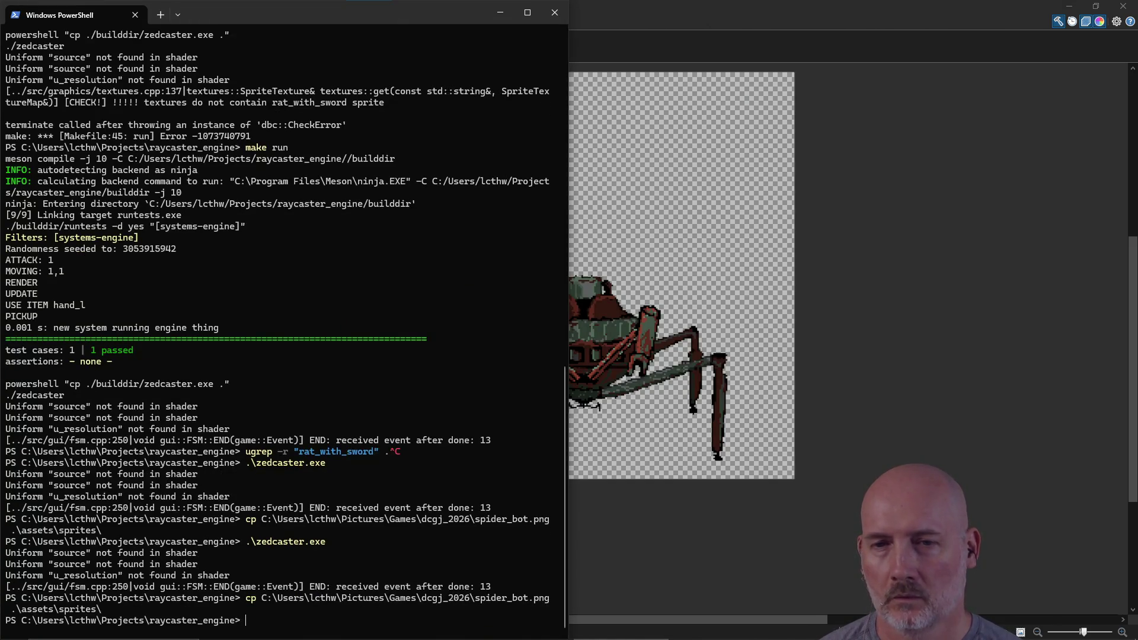
key(Up)
key(Up)
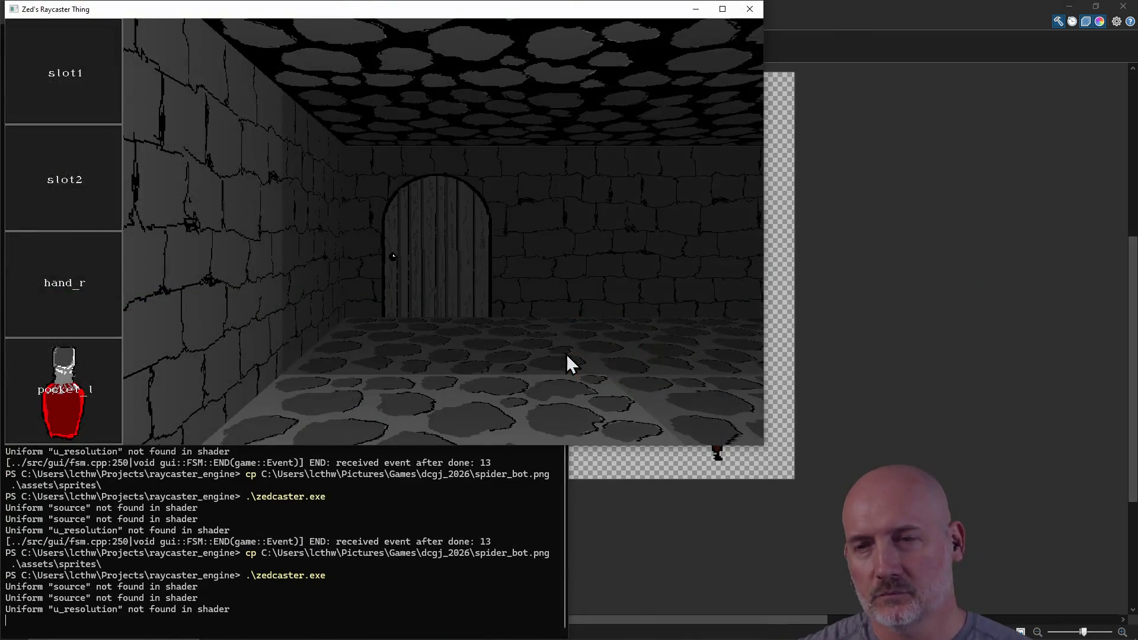
Turn the view left and right until the two-clawed spider bot is centred beside the well.
key(d)
key(d)
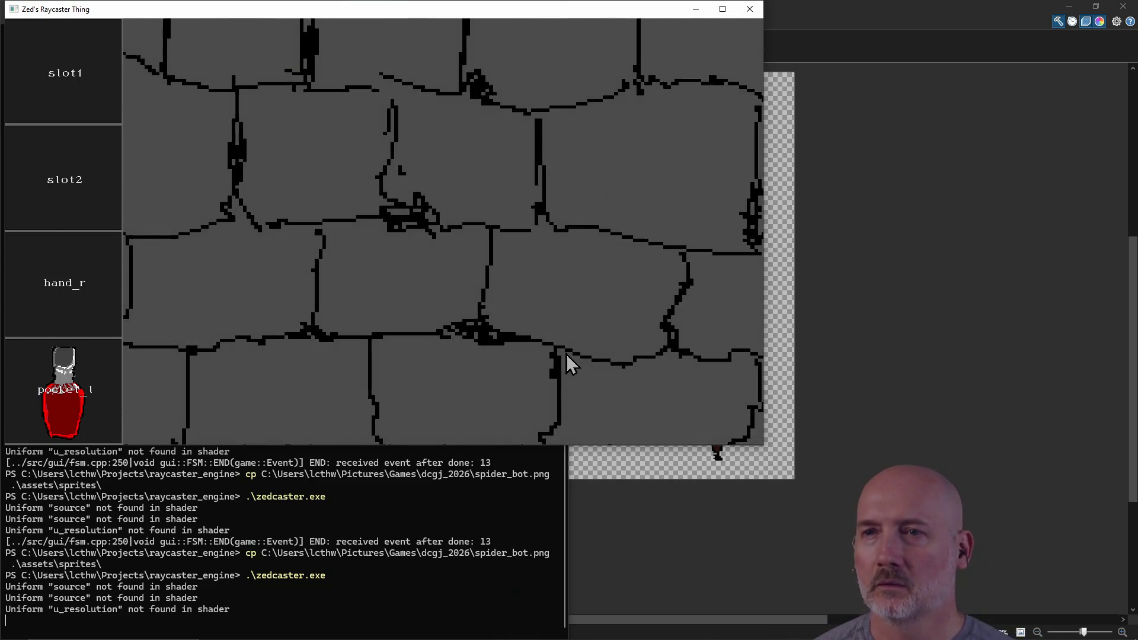
key(a)
key(d)
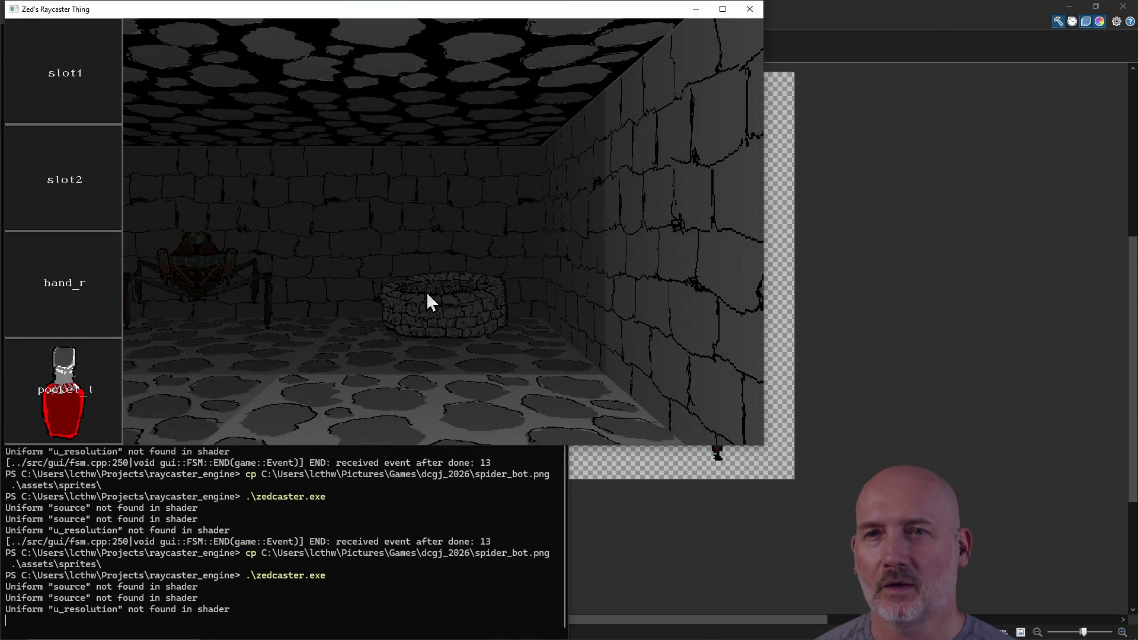
key(a)
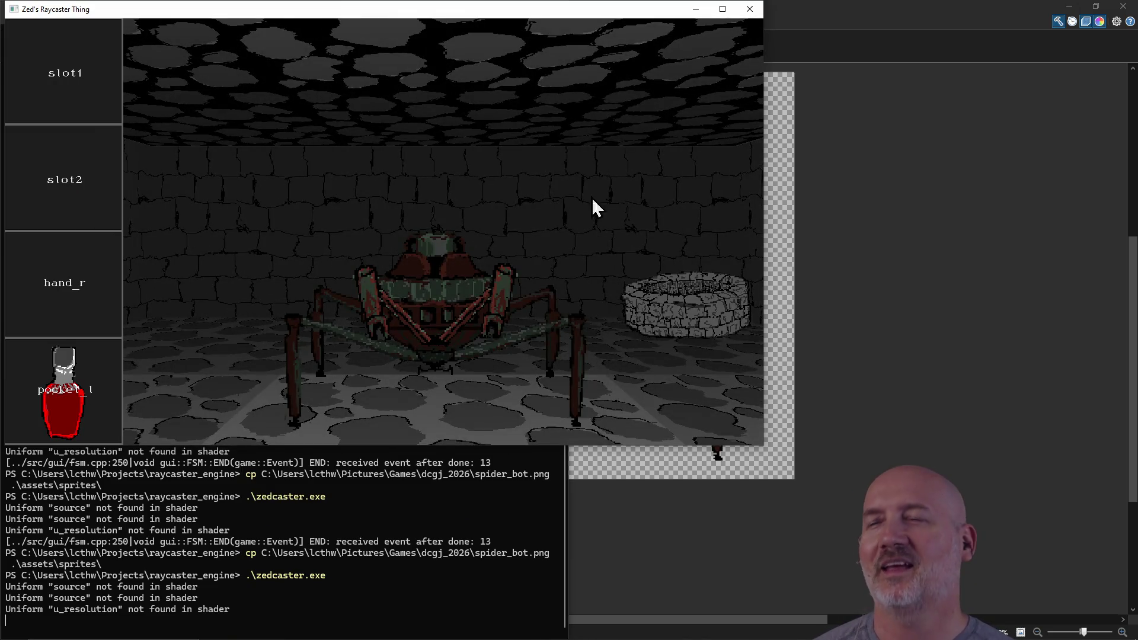